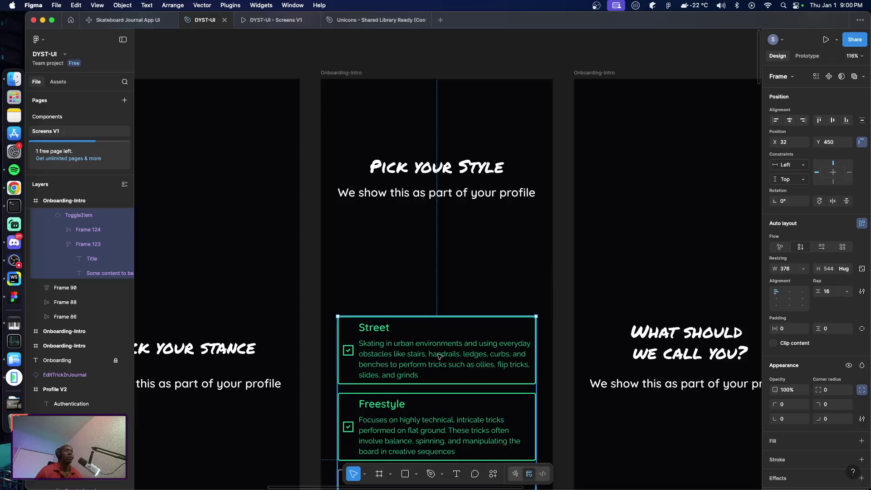
- Drag the title and subtitle block higher on the Pick your Style screen
scroll(440, 253, "down", 1)
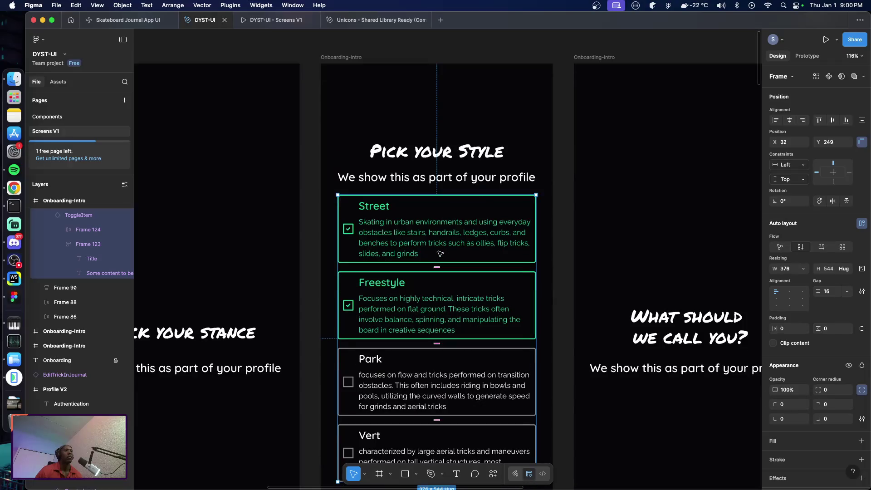
left_click(425, 145)
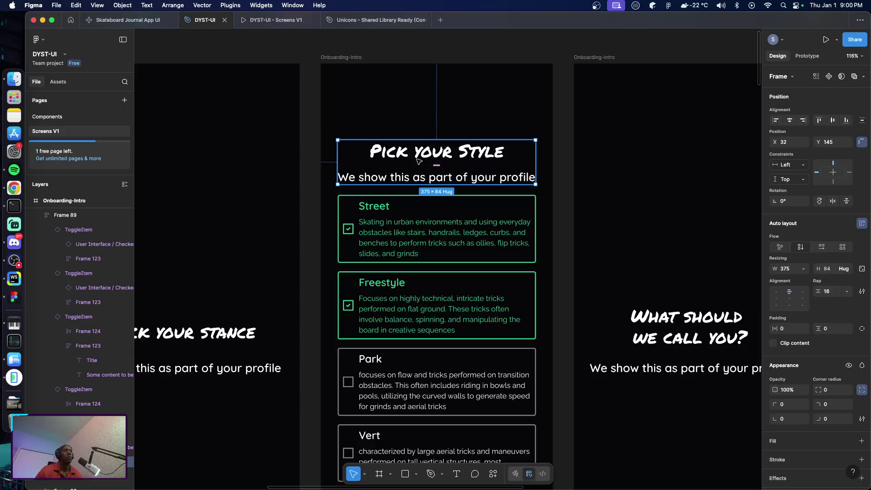
left_click_drag(418, 161, 419, 135)
scroll(437, 205, "down", 5)
scroll(427, 181, "up", 3)
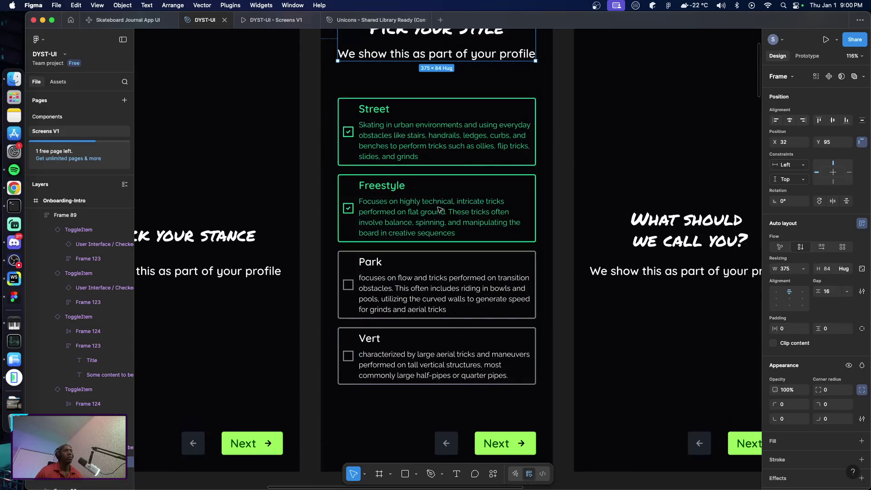
- Select the style cards list and the Street card's description text, then exit editing
left_click(414, 147)
left_click(414, 147)
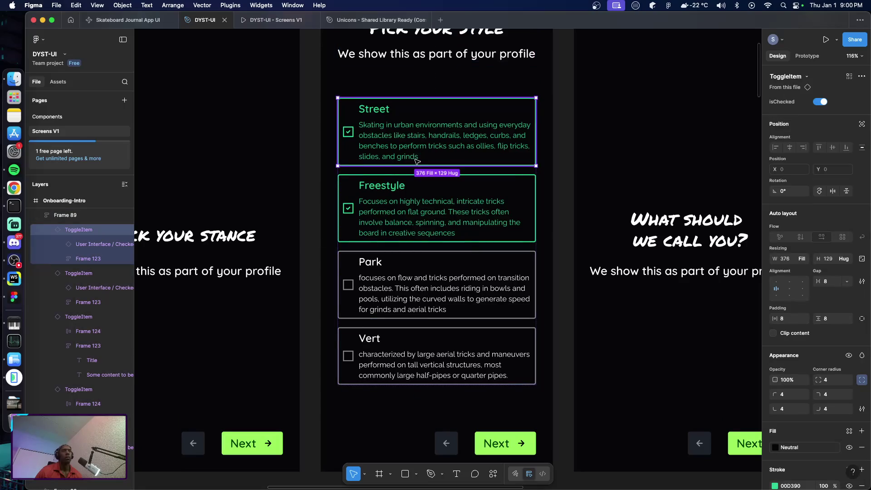
left_click(413, 158)
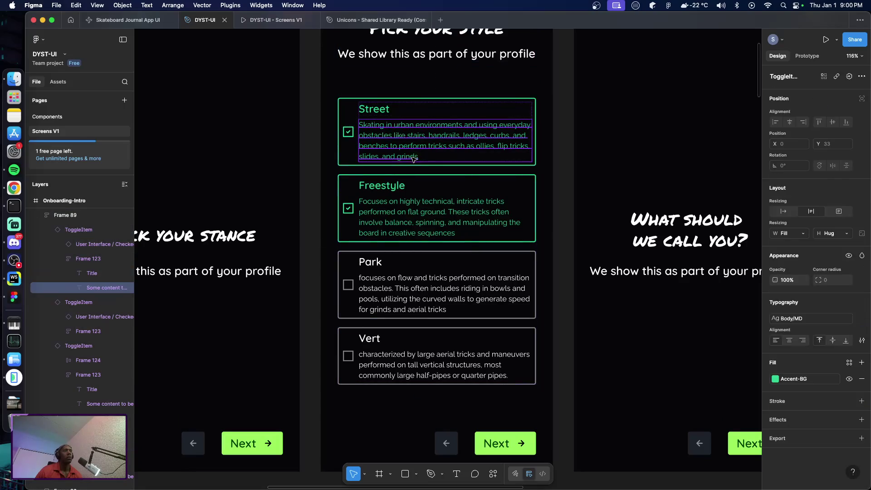
double_click(417, 159)
left_click(418, 157)
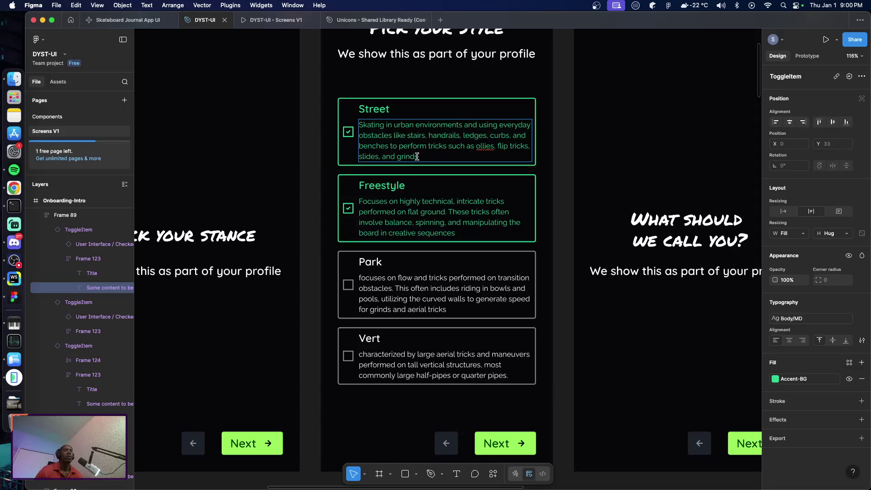
scroll(410, 129, "up", 2)
scroll(427, 141, "down", 5)
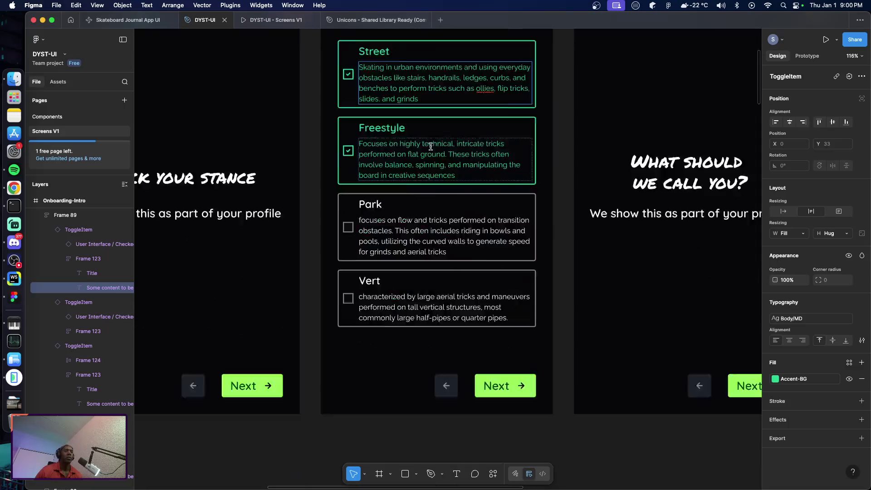
key("Escape")
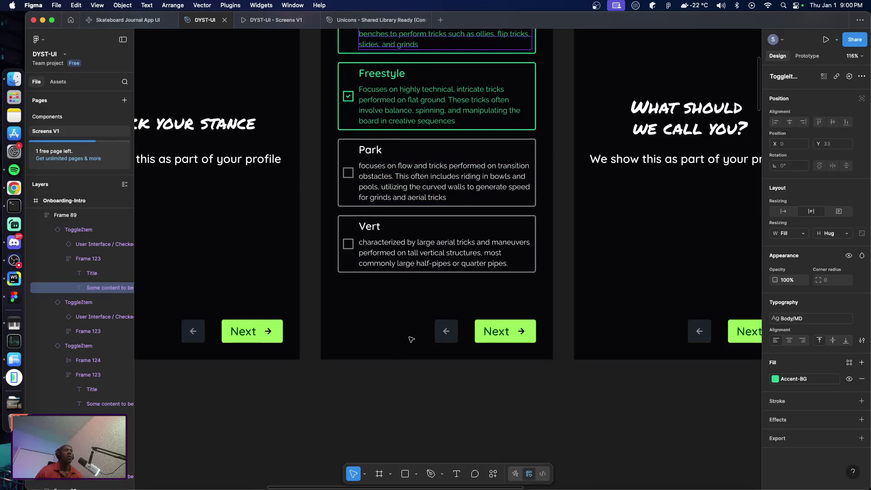
- Go to the ToggleItem component on the Components page
scroll(411, 338, "down", 1)
scroll(415, 334, "down", 3, "ctrl")
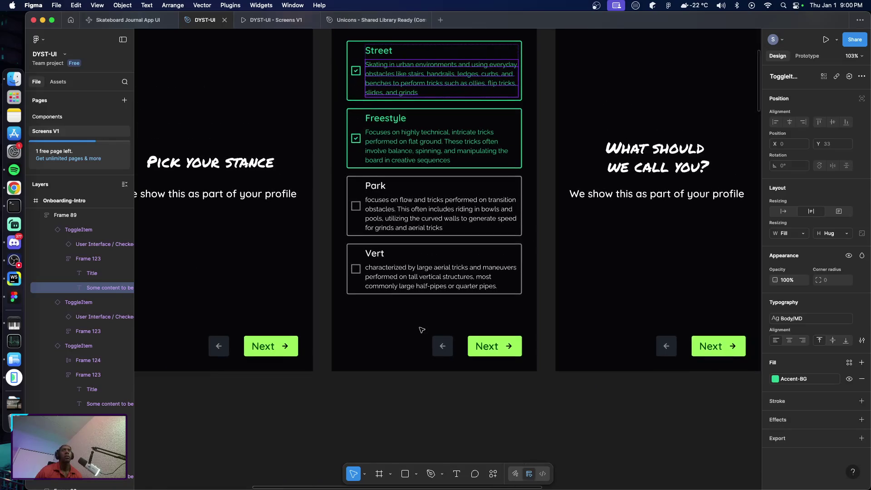
scroll(424, 323, "up", 3)
scroll(430, 316, "up", 3)
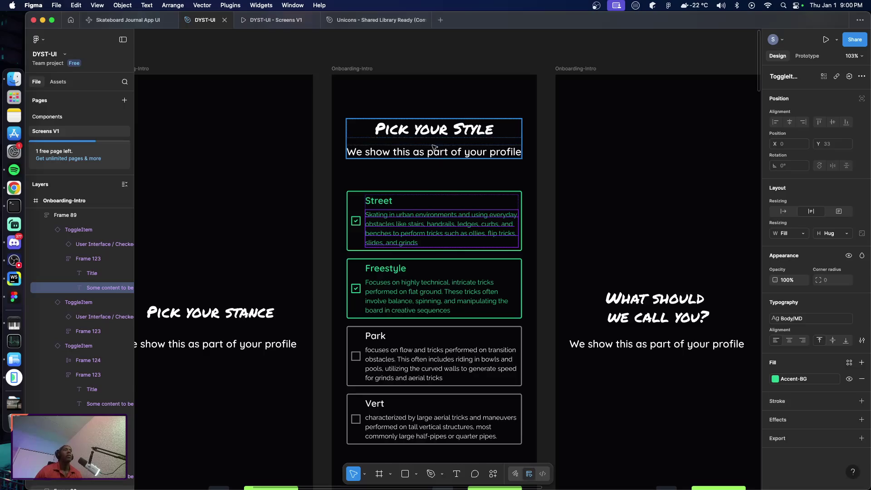
scroll(433, 148, "down", 2)
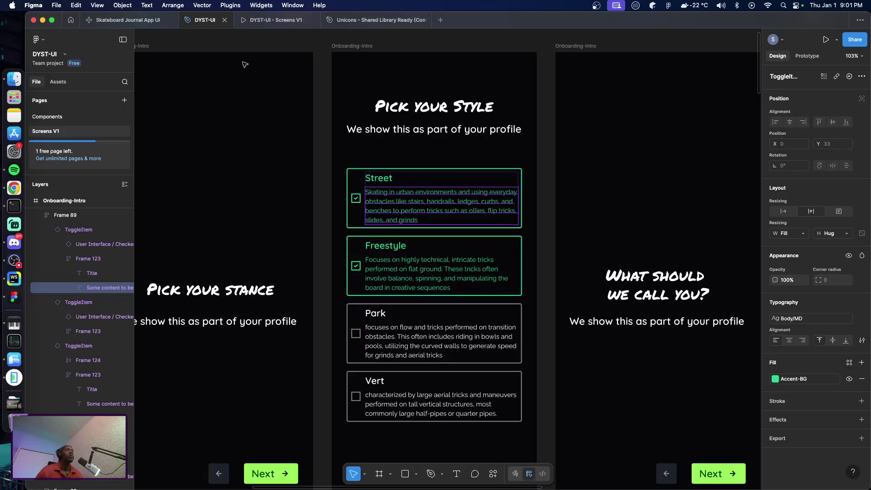
left_click(53, 117)
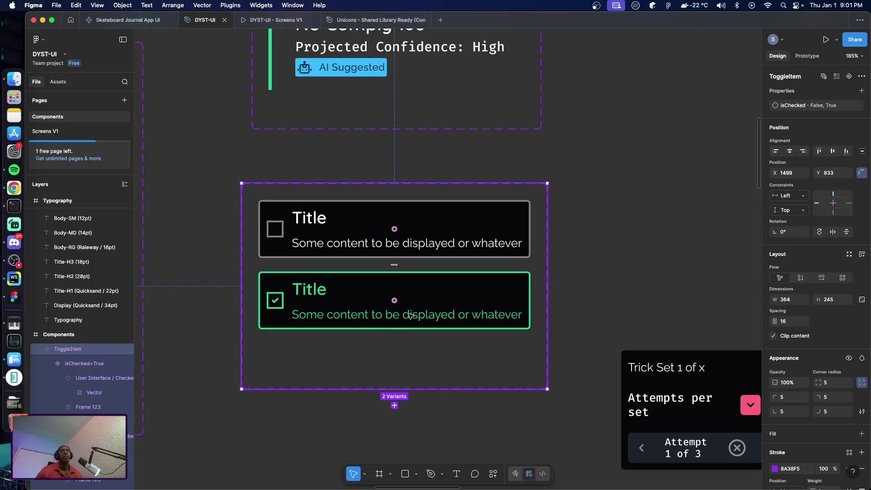
- Create a showDescription variant property on the ToggleItem component set
left_click(862, 93)
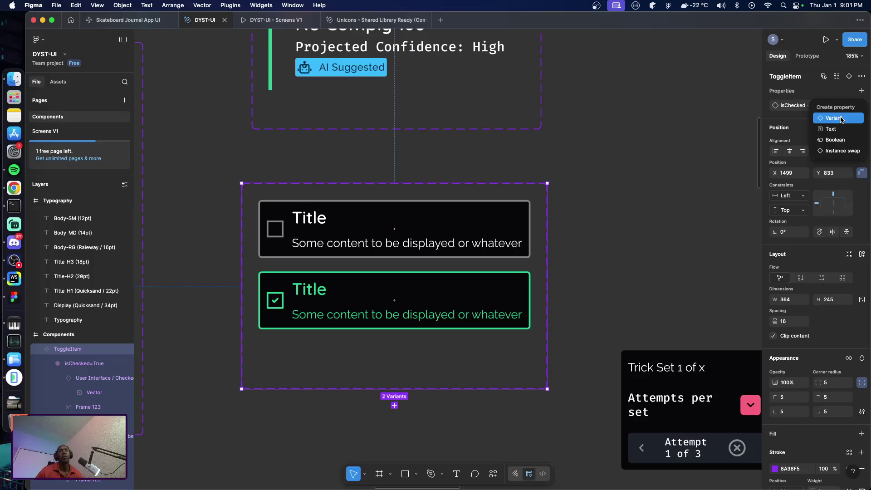
left_click(821, 126)
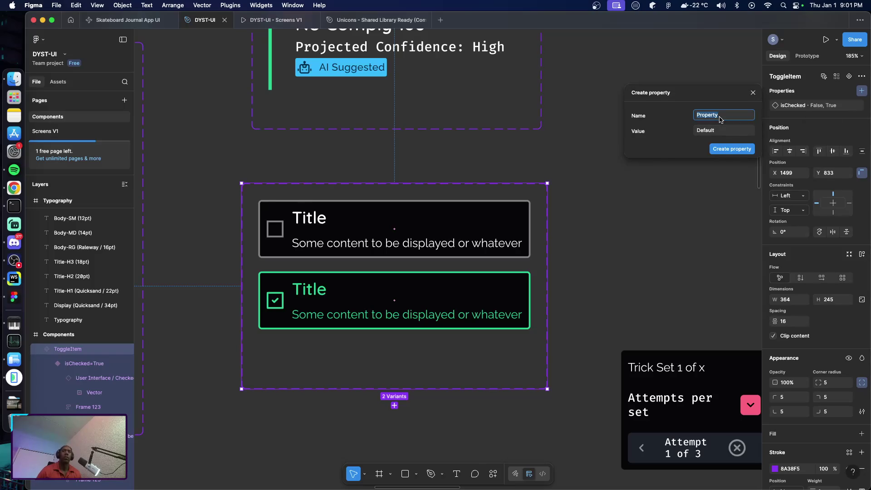
type("show")
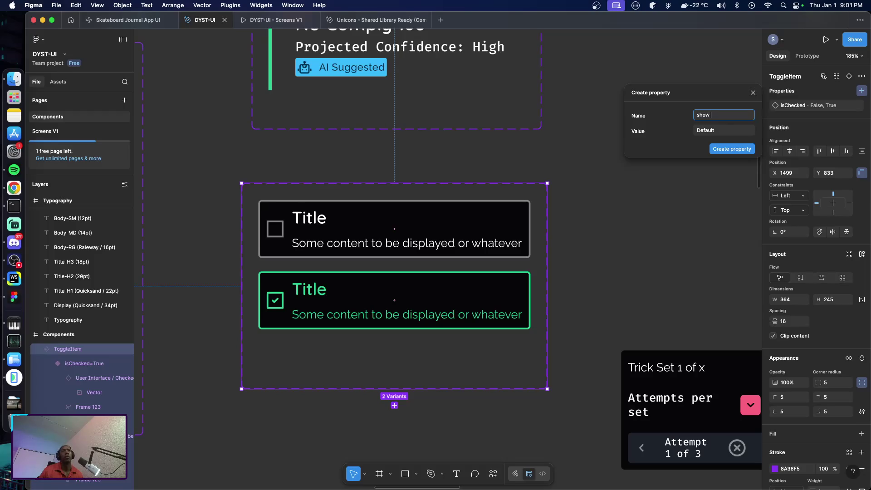
type("Descrip")
key("Tab")
type("T")
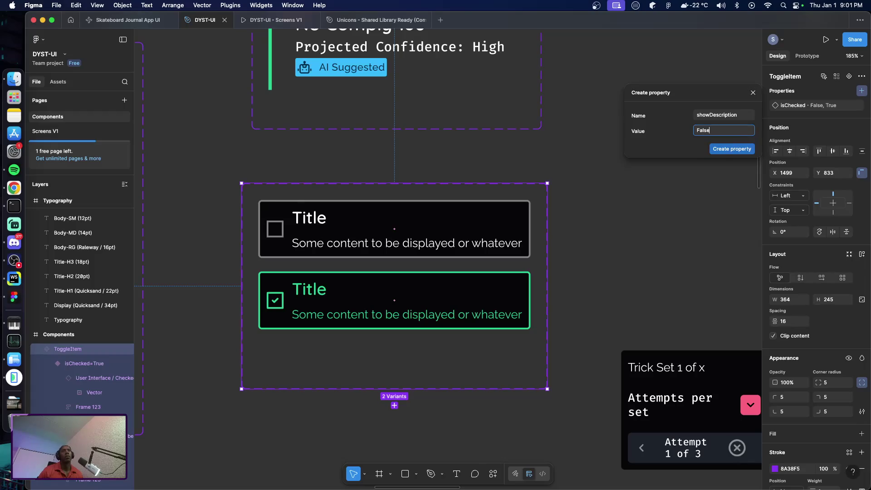
key("Return")
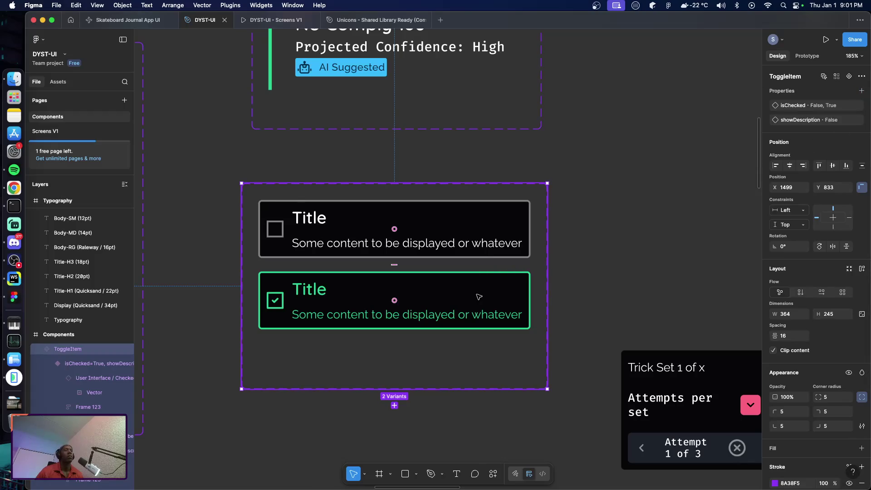
left_click(474, 234)
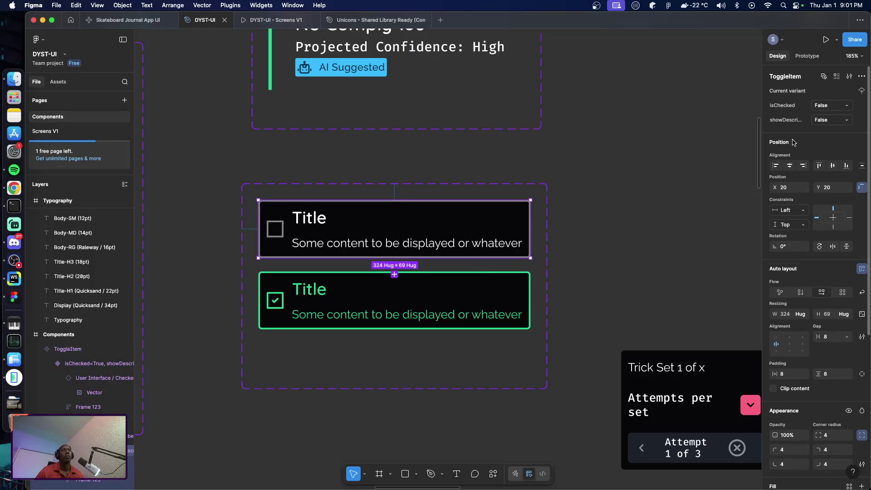
- Set the unchecked ToggleItem variant's showDescription to True
left_click(845, 121)
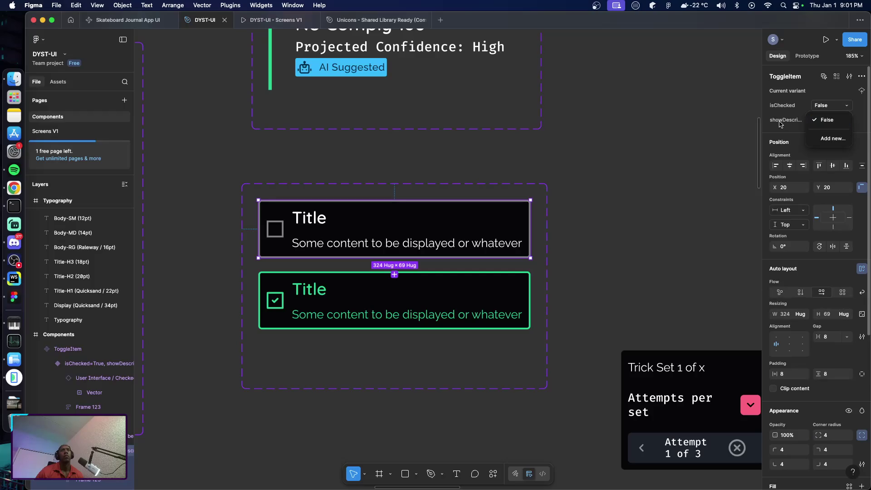
left_click(816, 120)
left_click(826, 122)
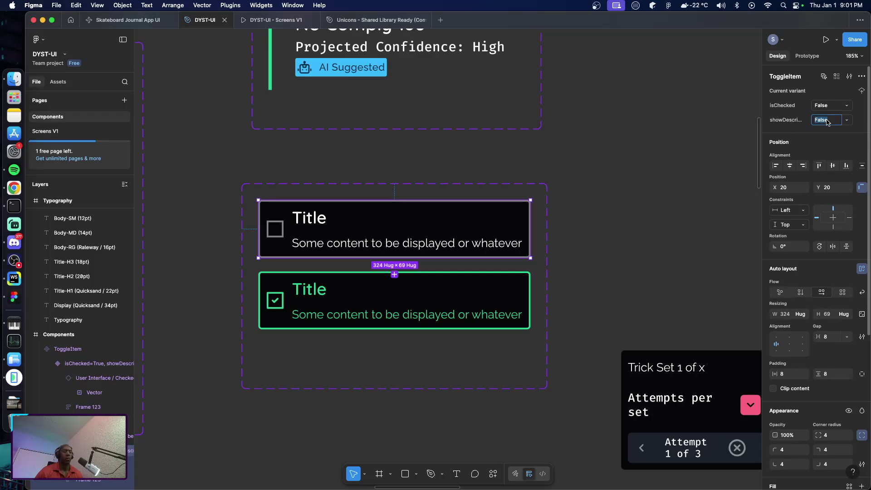
type("T")
key("Return")
- Set the checked ToggleItem variant's showDescription to True
left_click(480, 286)
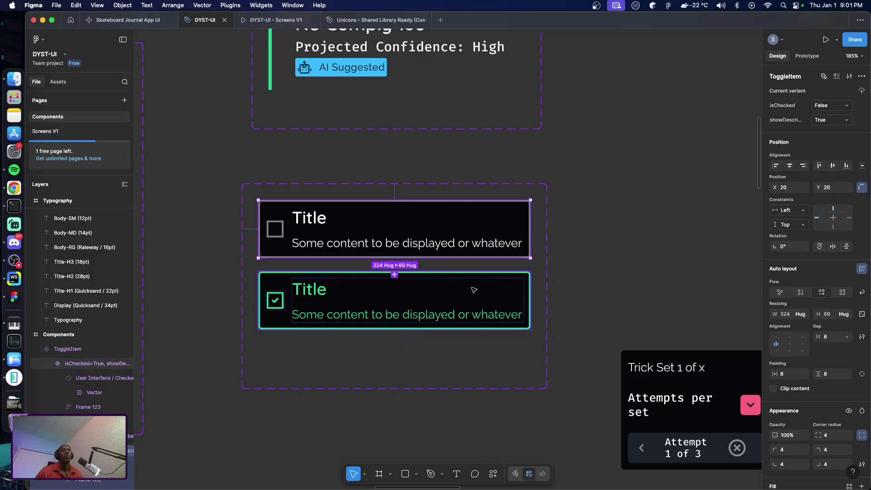
left_click(822, 120)
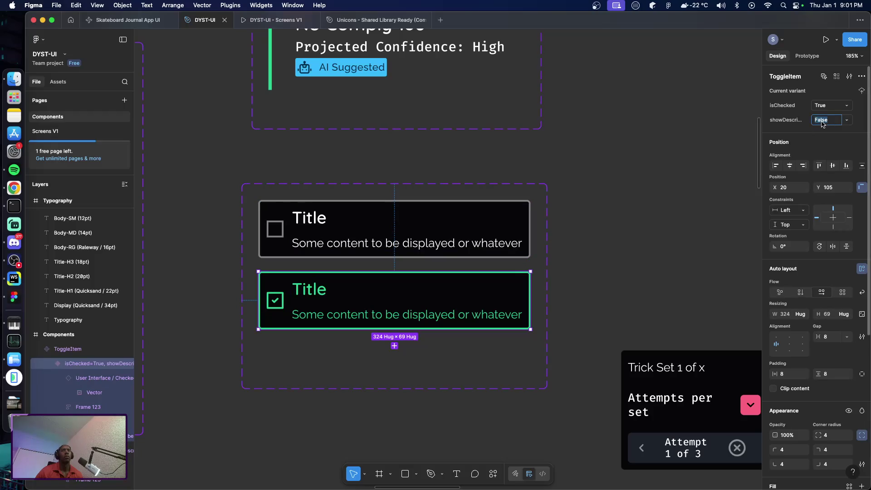
type("True")
key("Return")
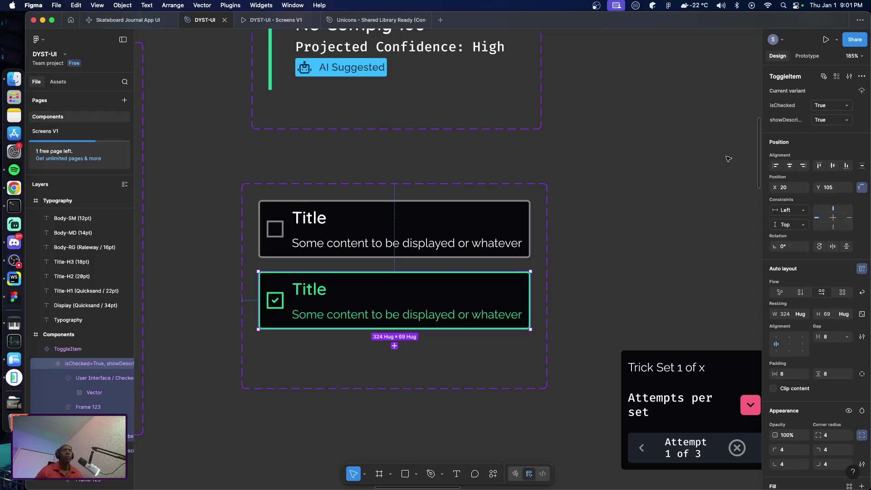
- Reselect the checked variant and add a new variant below it
left_click(546, 311)
left_click(396, 317)
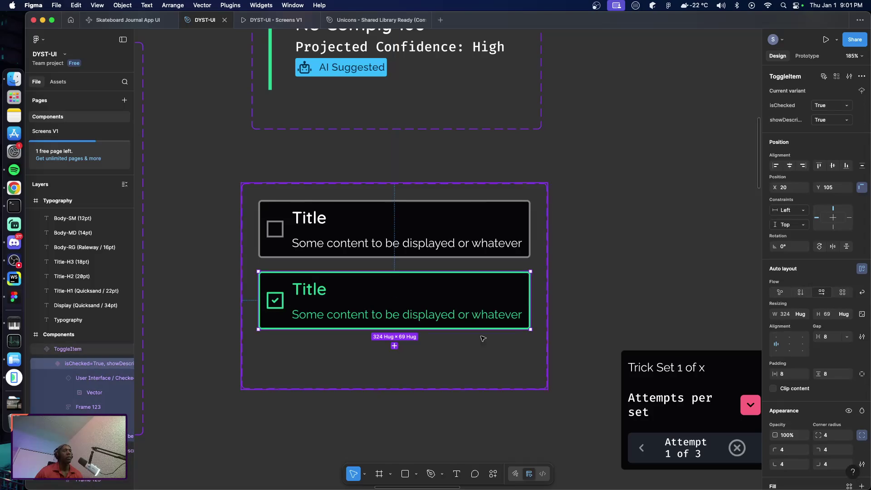
key("Escape")
left_click(416, 318)
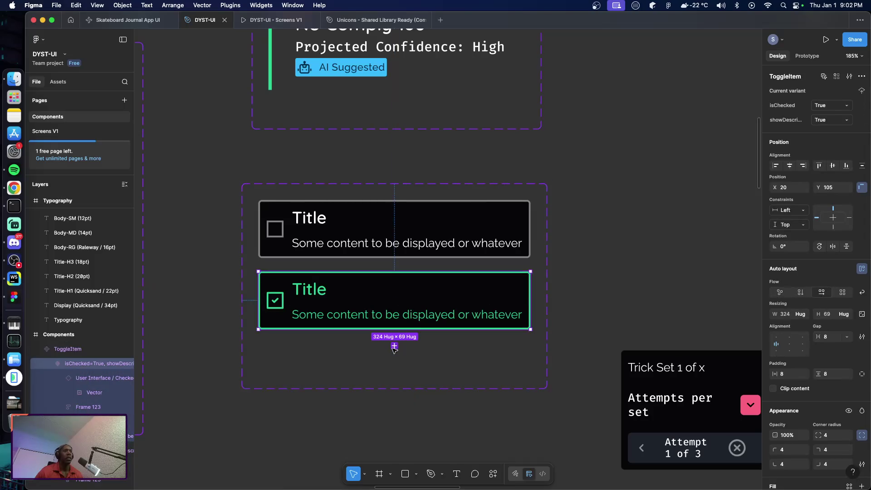
left_click(395, 346)
scroll(440, 321, "down", 3)
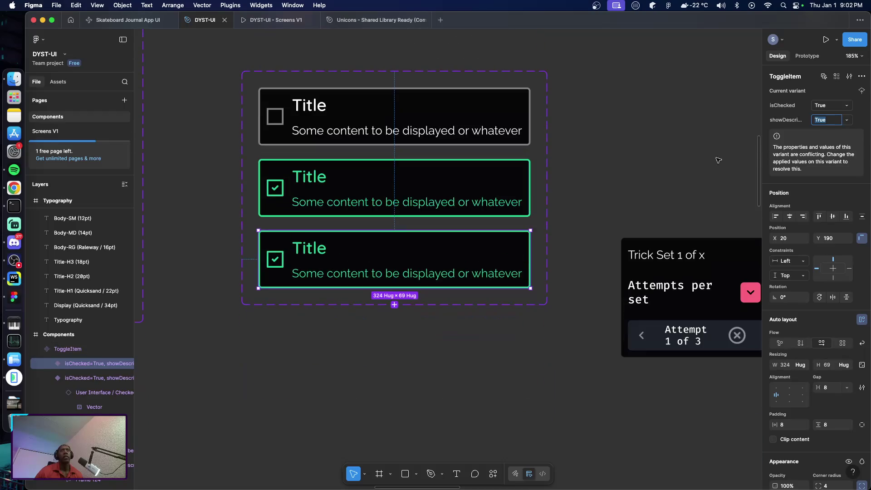
left_click(846, 120)
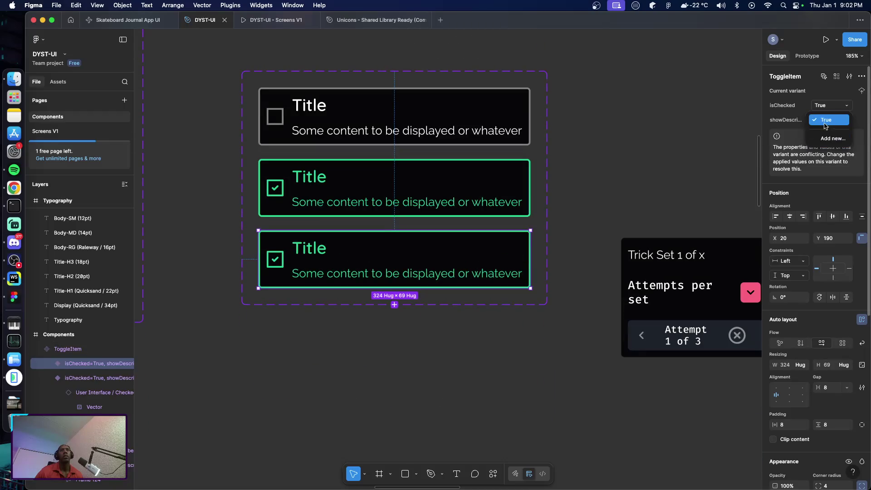
left_click(821, 139)
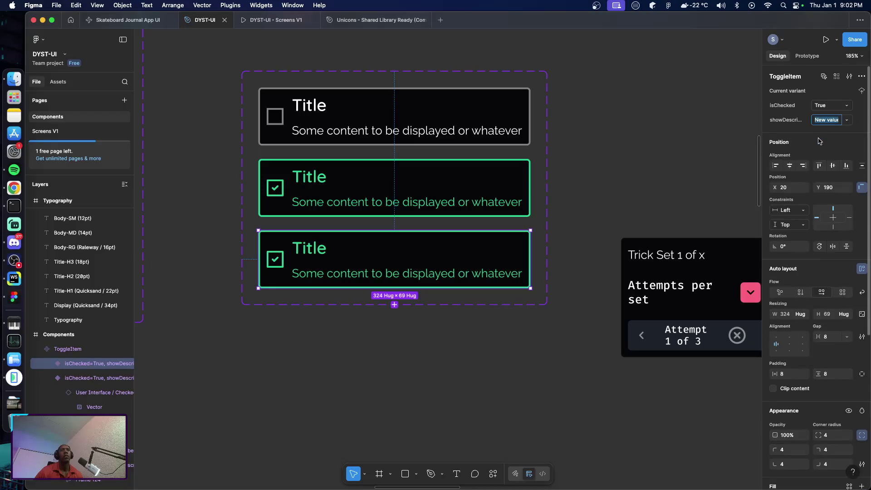
type("False")
key("Return")
left_click(475, 274)
left_click(475, 274)
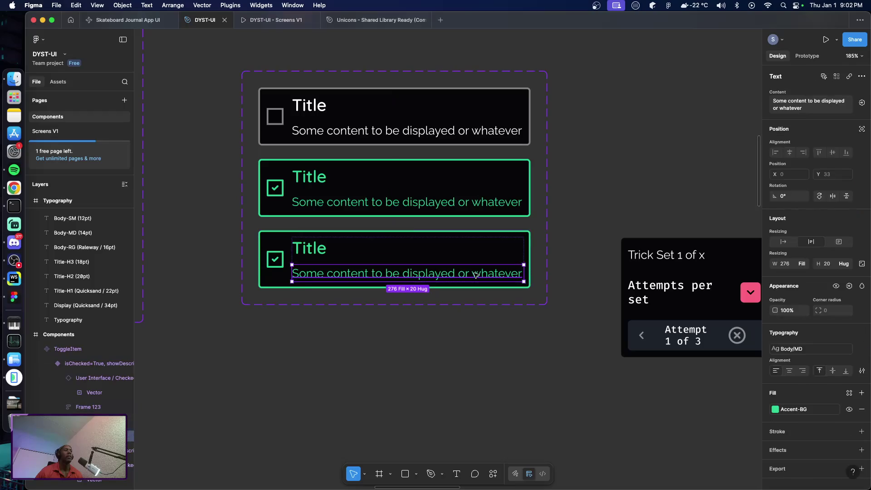
key("Delete")
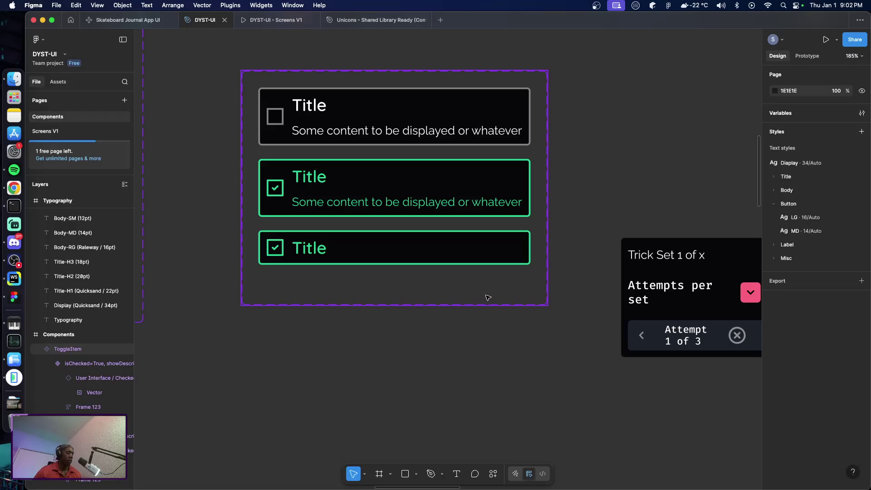
key("ctrl+z")
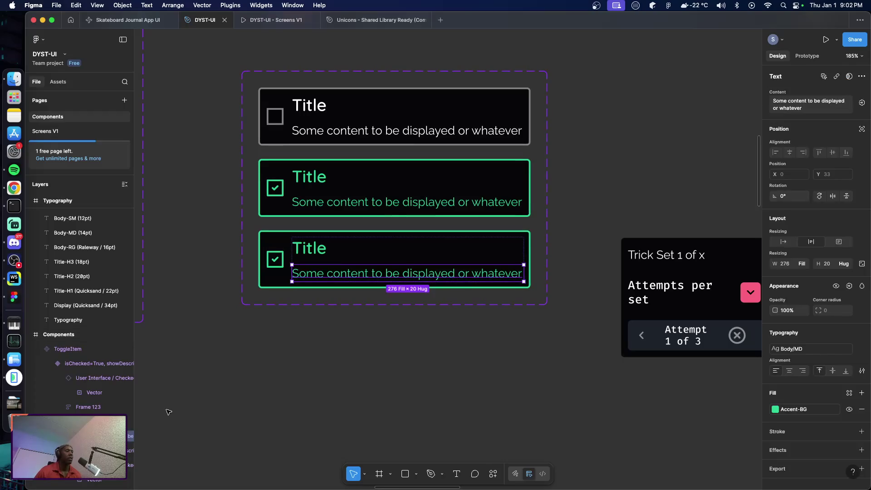
key("Delete")
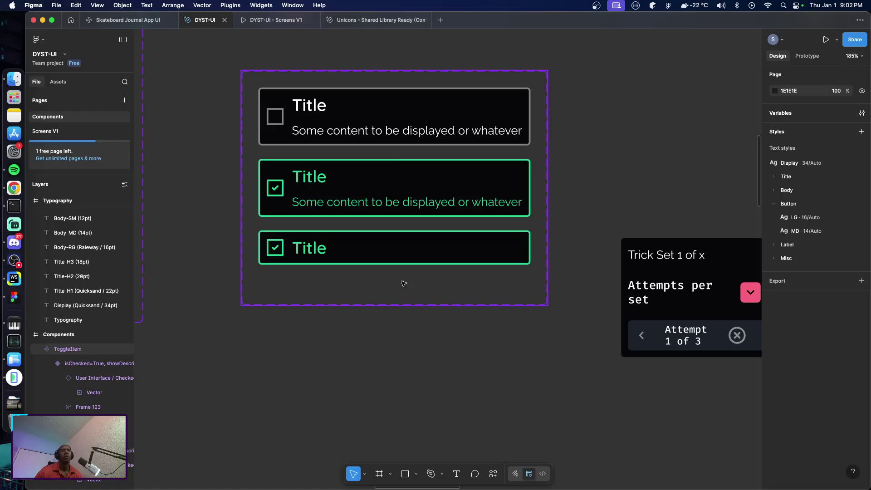
left_click(399, 138)
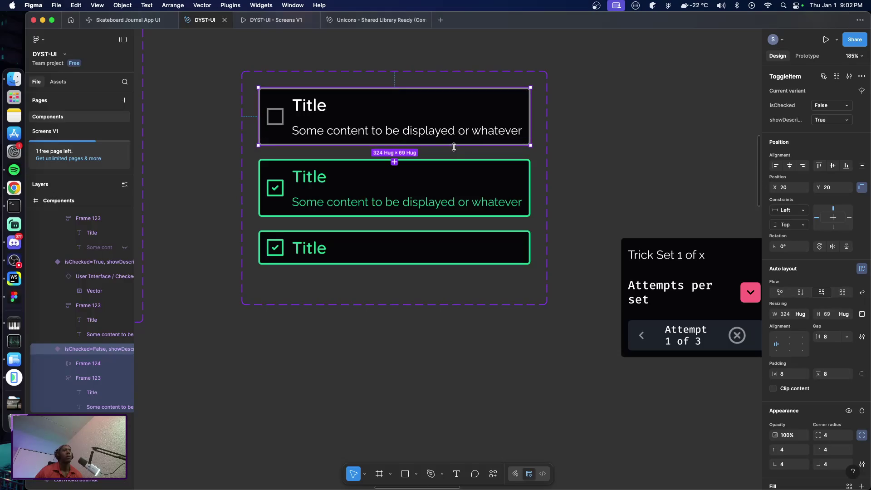
- Add a fourth variant to the ToggleItem component set
left_click(416, 258)
left_click(427, 295)
left_click(396, 322)
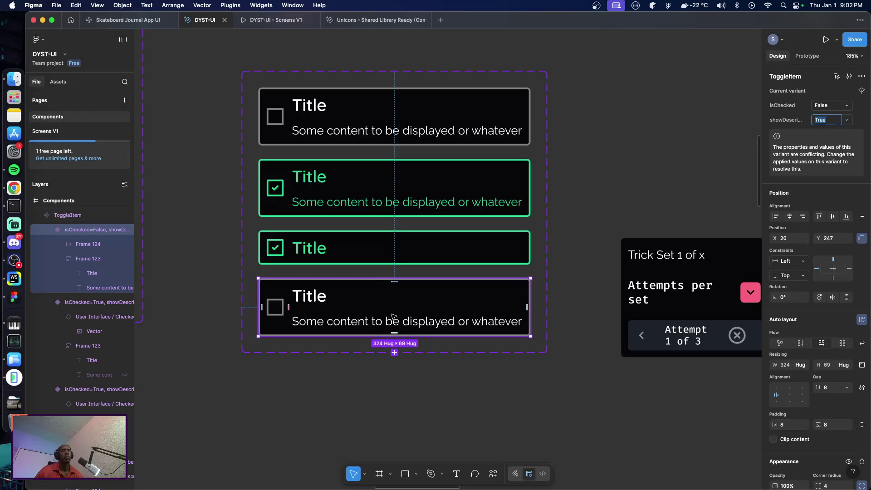
key("Return")
key("Escape")
key("Escape")
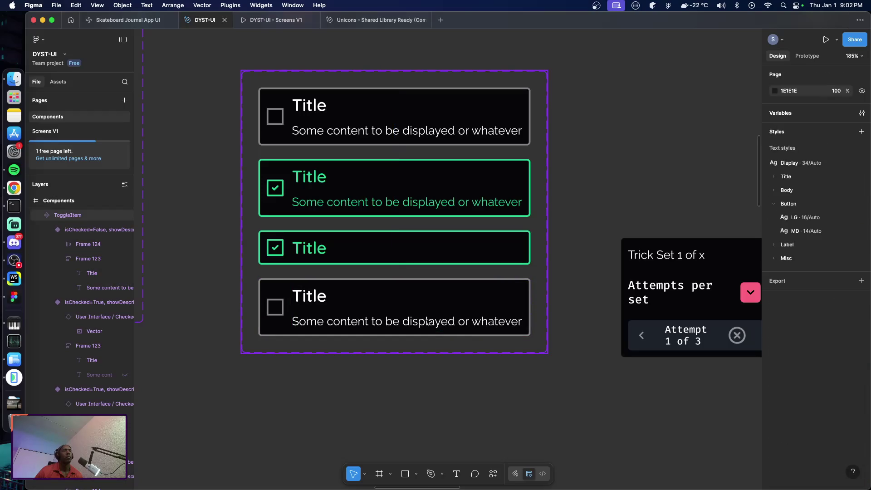
- Set the fourth variant's showDescription to False
left_click(426, 323)
left_click(426, 323)
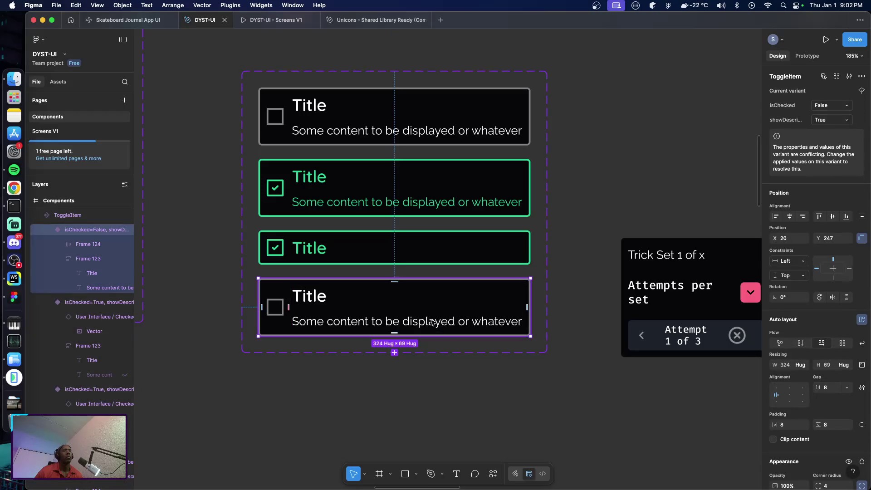
left_click(840, 119)
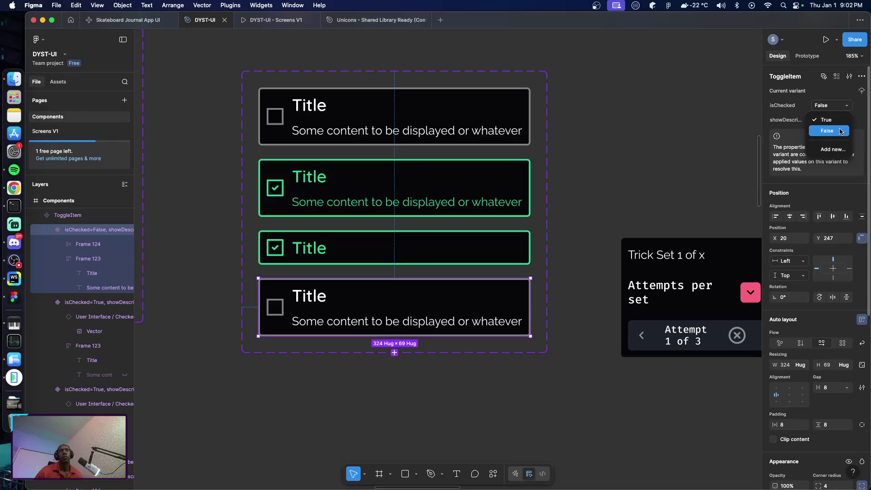
left_click(841, 132)
- Hide the fourth variant's description text layer so only its title shows
double_click(355, 322)
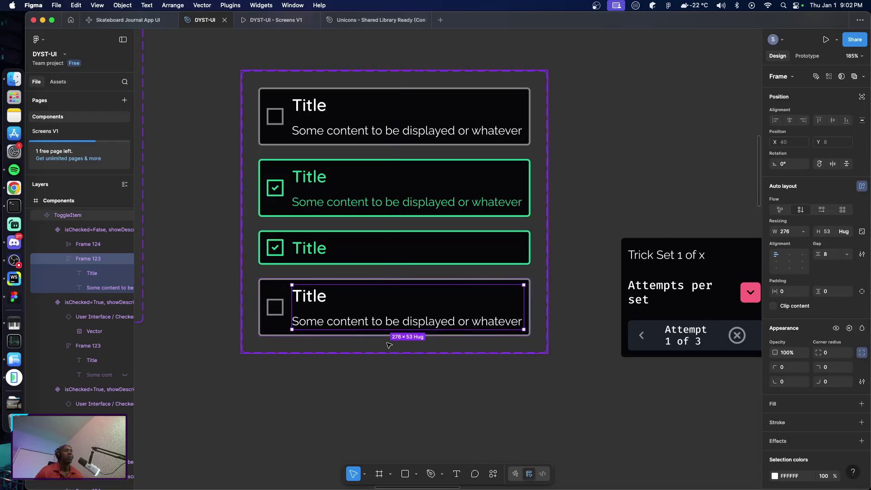
left_click(355, 322)
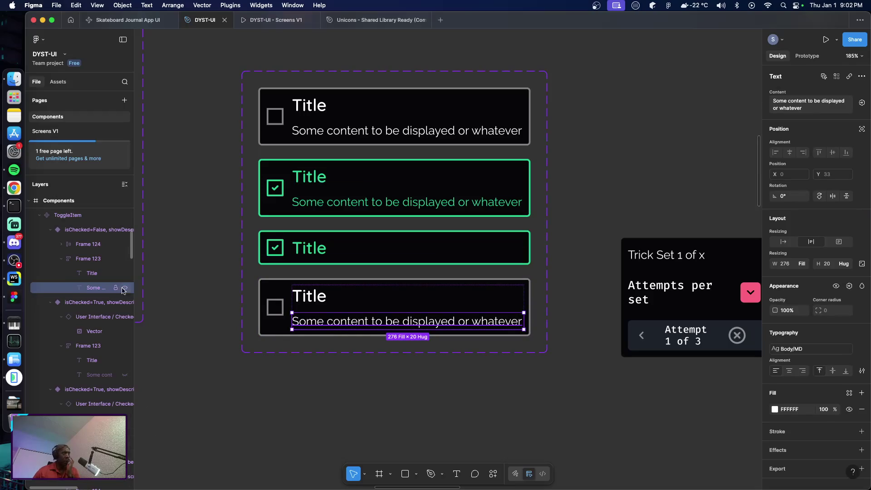
left_click(125, 289)
left_click(249, 419)
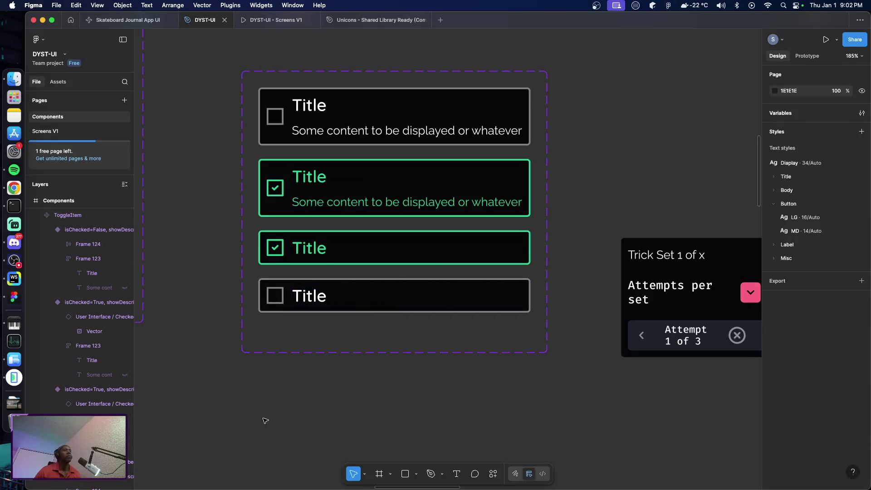
left_click(69, 132)
- Turn off showDescription on the Street card
double_click(442, 218)
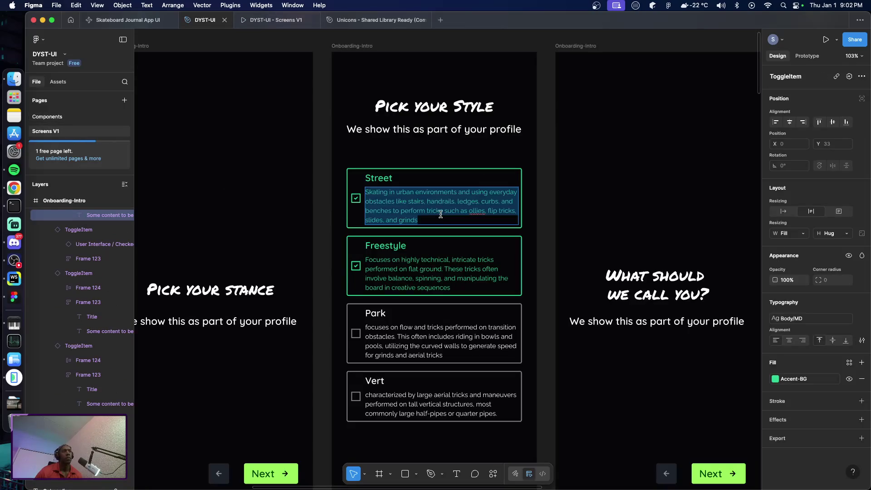
left_click(424, 177)
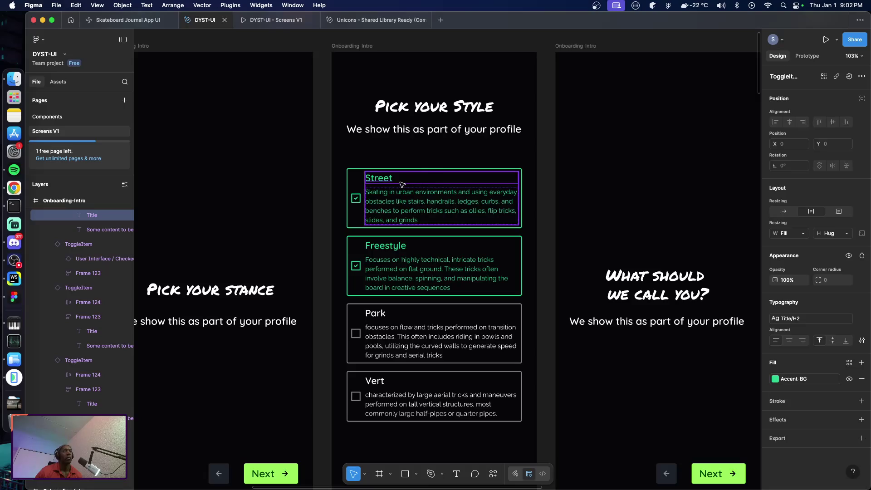
left_click(357, 184)
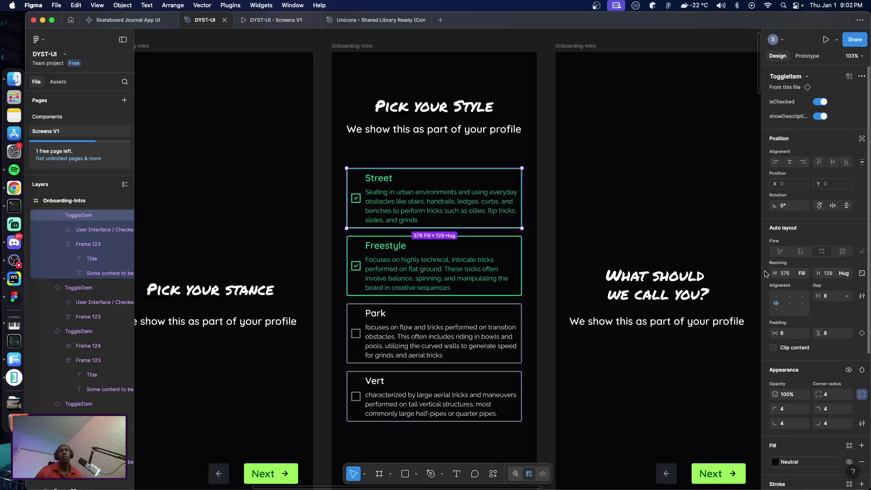
left_click(820, 116)
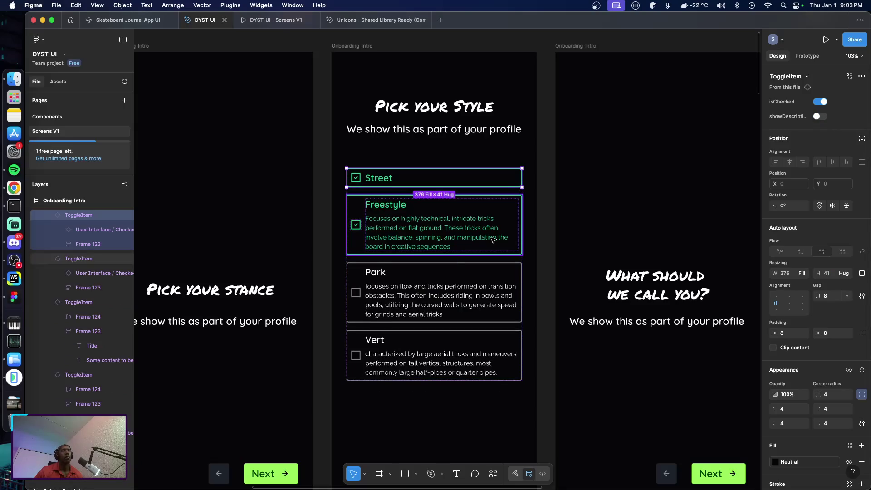
key("Escape")
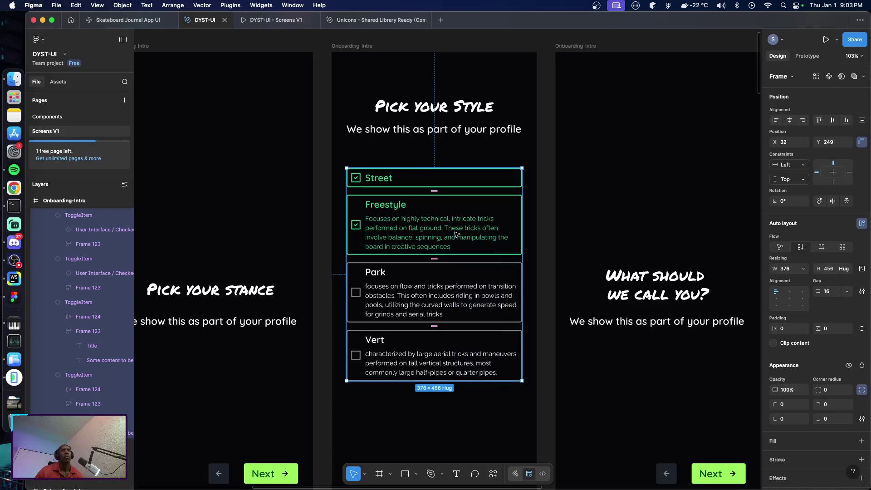
- Turn off showDescription on the Freestyle, Park and Vert cards together
left_click(466, 228)
left_click(463, 295, "shift")
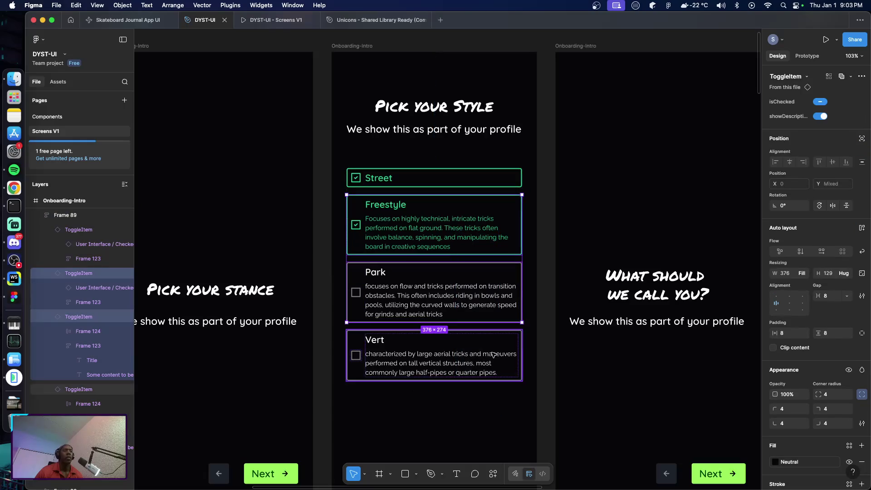
left_click(495, 355, "shift")
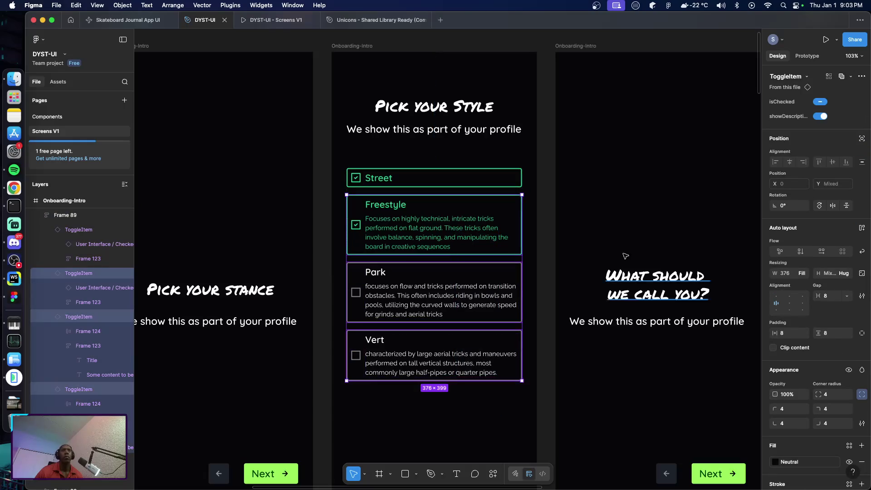
left_click(824, 119)
left_click(502, 307)
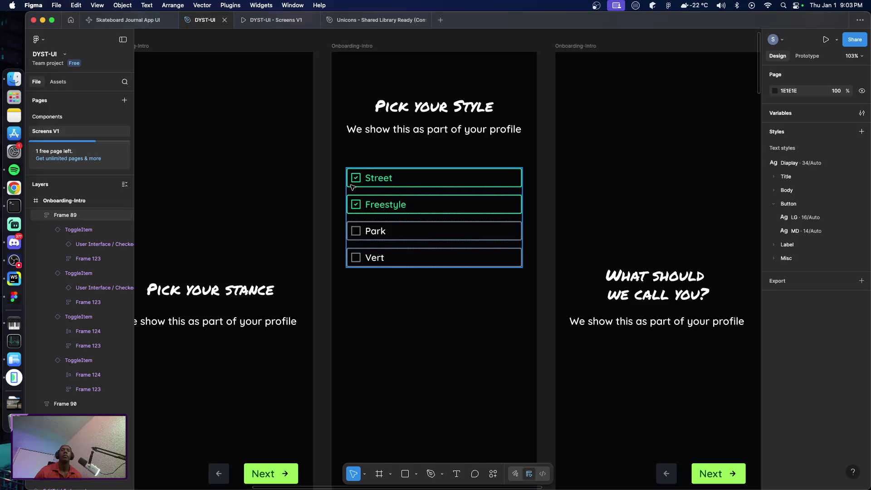
scroll(389, 304, "down", 4)
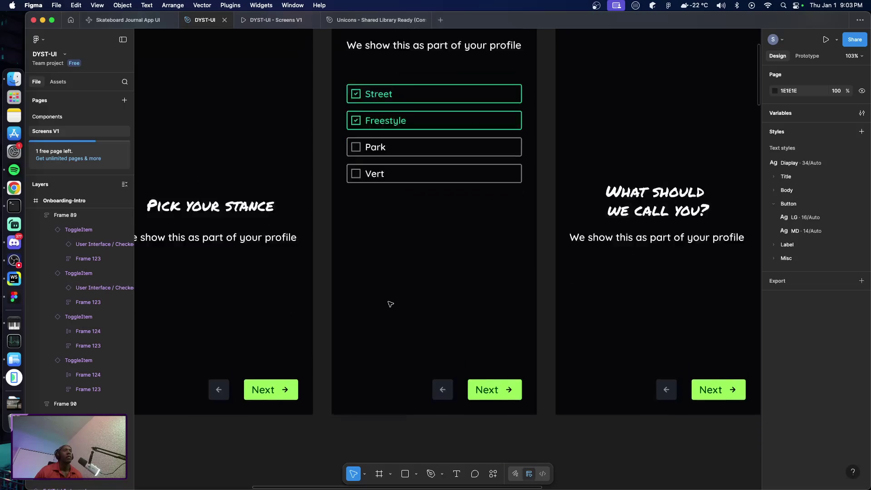
- Drag the Street–Vert style options list about 60 px lower on the screen
scroll(390, 304, "up", 5)
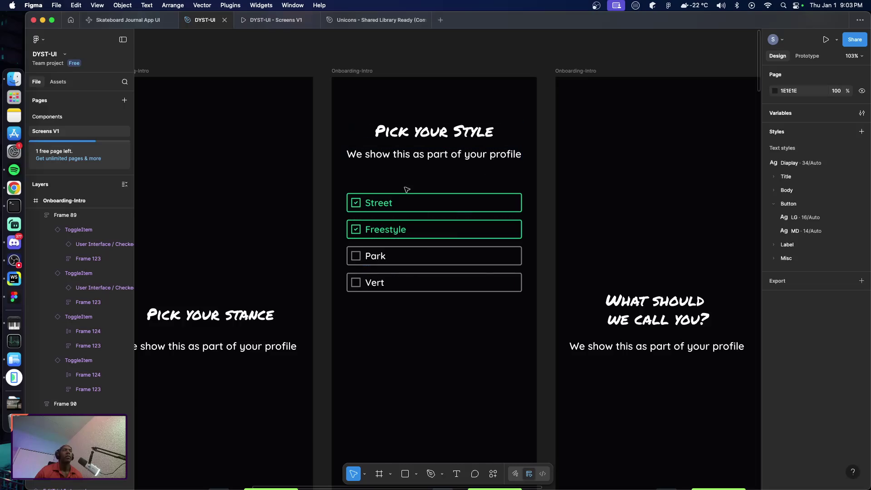
left_click(414, 157)
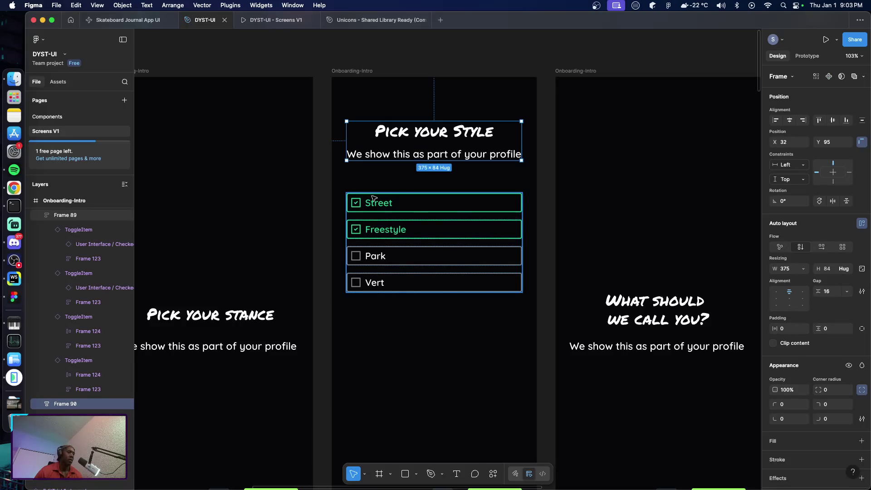
left_click(349, 195)
left_click_drag(343, 187, 529, 315)
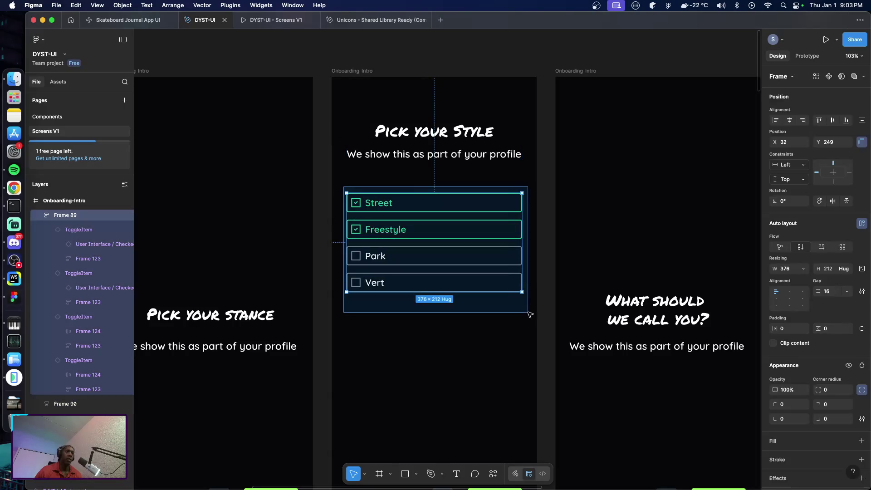
left_click_drag(426, 195, 426, 222)
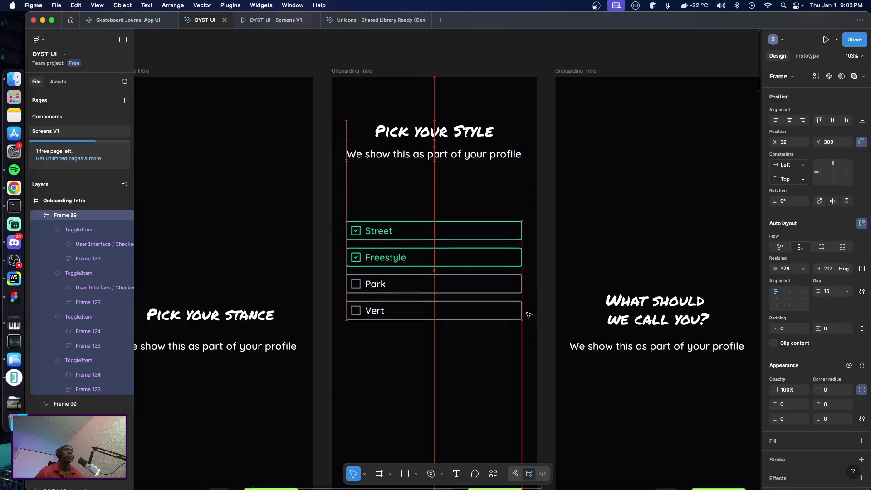
left_click(390, 195)
- Add a 'Show Style Descriptions' text label above the style cards, centred in the screen
key("t")
left_click(417, 176)
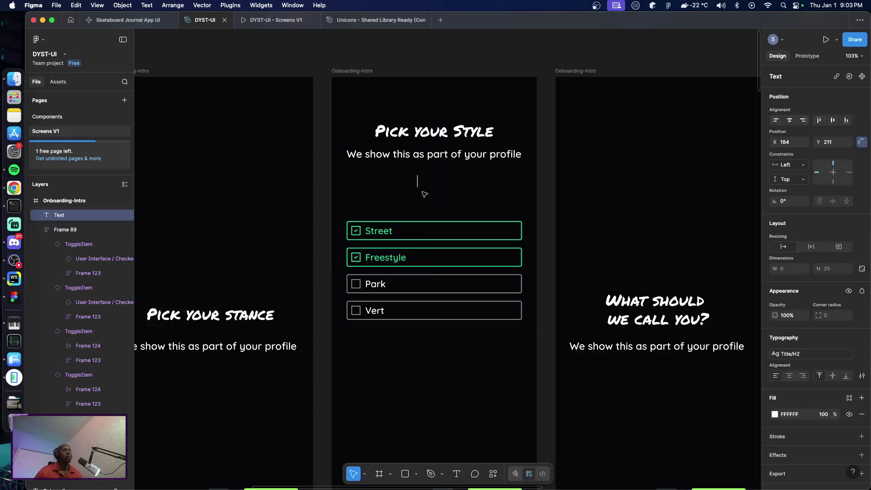
type("Show ")
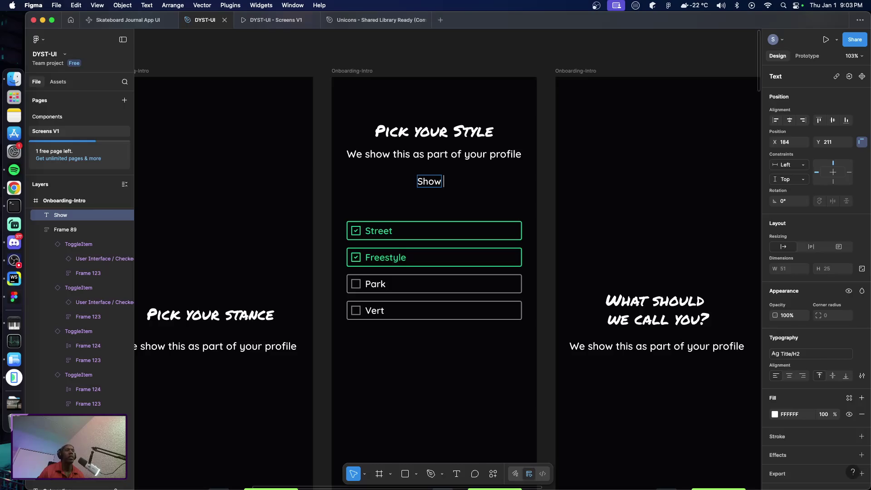
type("Style Desc")
type("riptions")
key("Escape")
left_click_drag(440, 183, 404, 185)
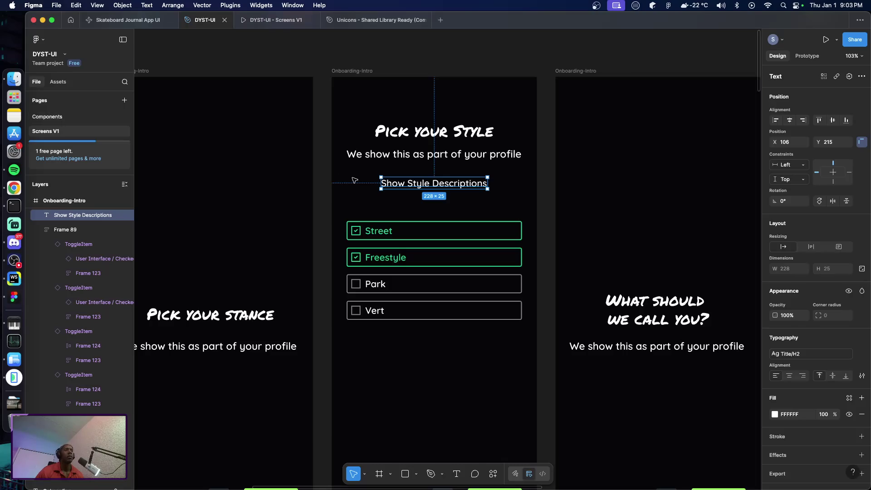
left_click(46, 117)
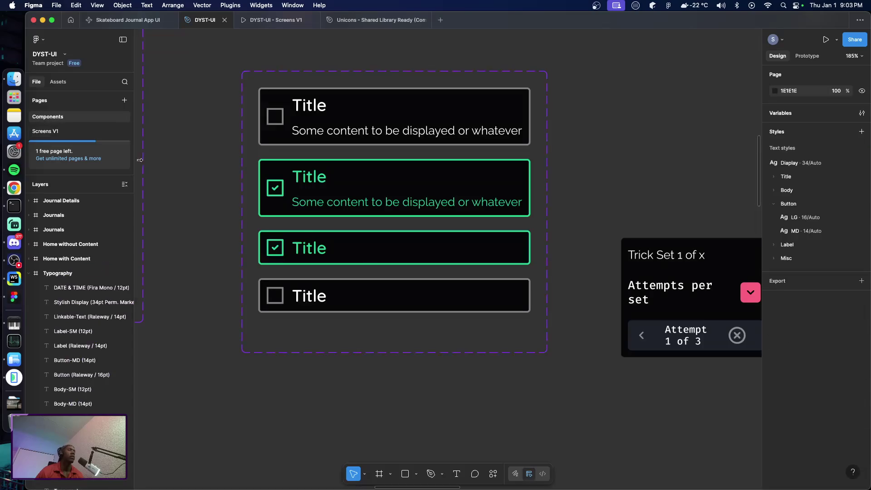
scroll(459, 281, "down", 5)
scroll(456, 290, "down", 2)
left_click(453, 307)
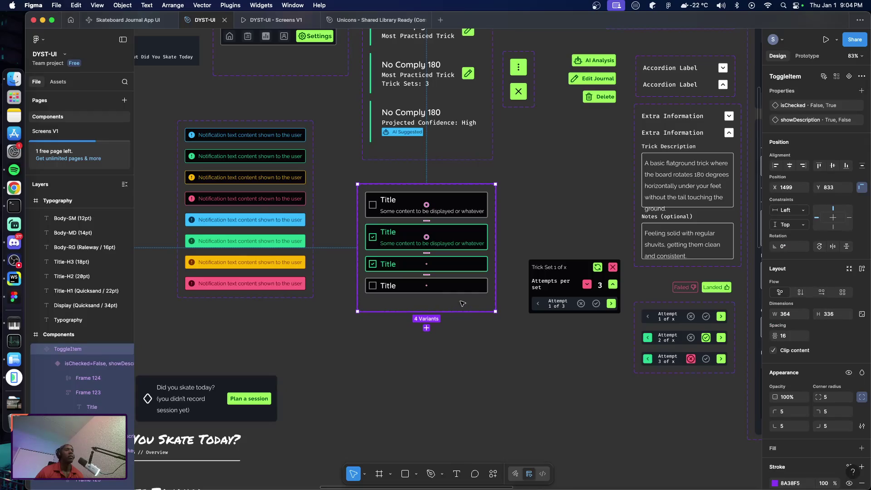
scroll(455, 303, "up", 5)
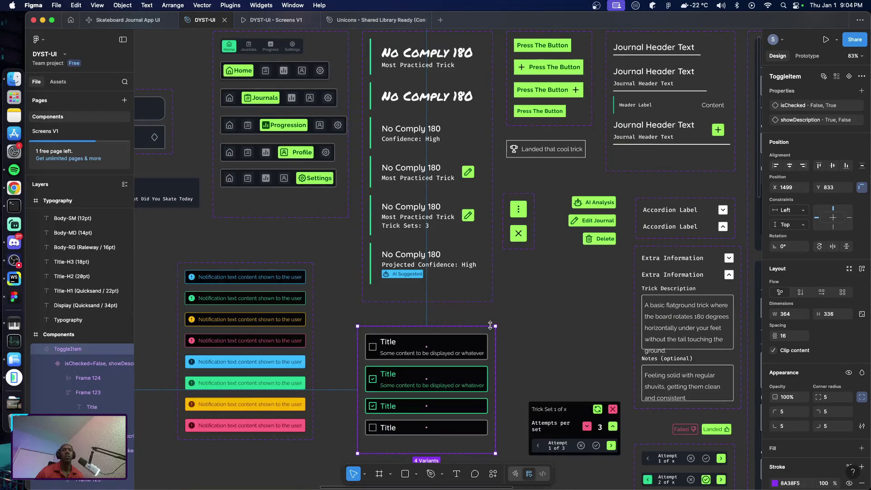
scroll(432, 374, "up", 4)
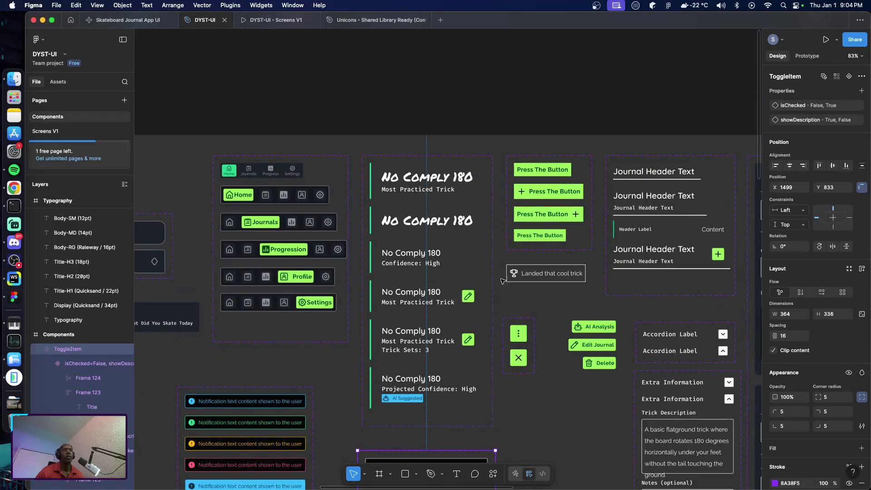
left_click(545, 194)
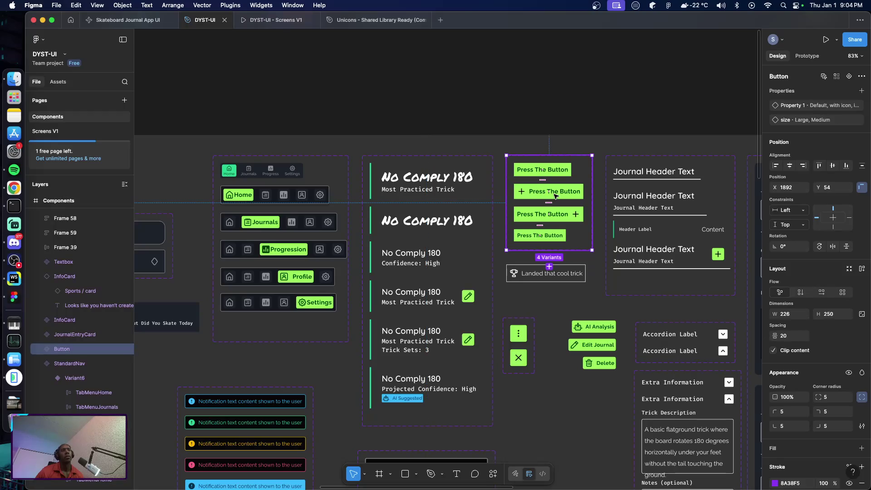
left_click(555, 196)
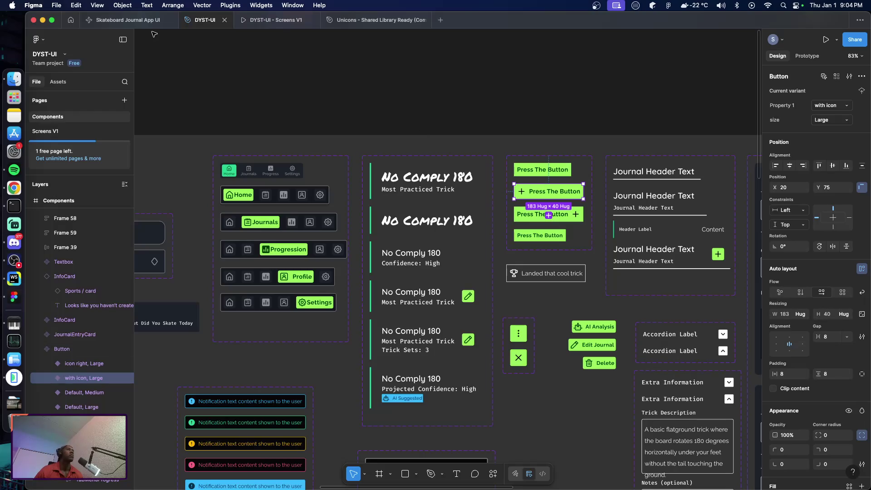
left_click(65, 131)
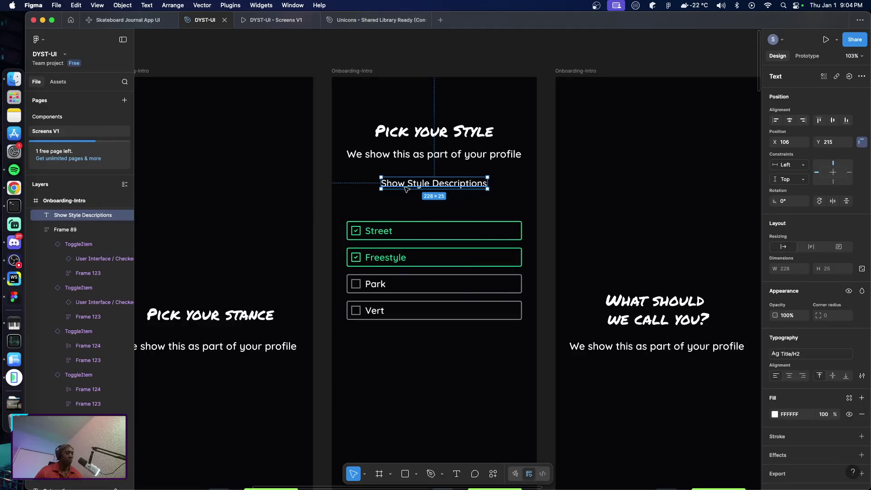
- Relabel the button 'Show Style Descriptions', then start a search in the Unicons library file
key("super+shift+r")
double_click(408, 187)
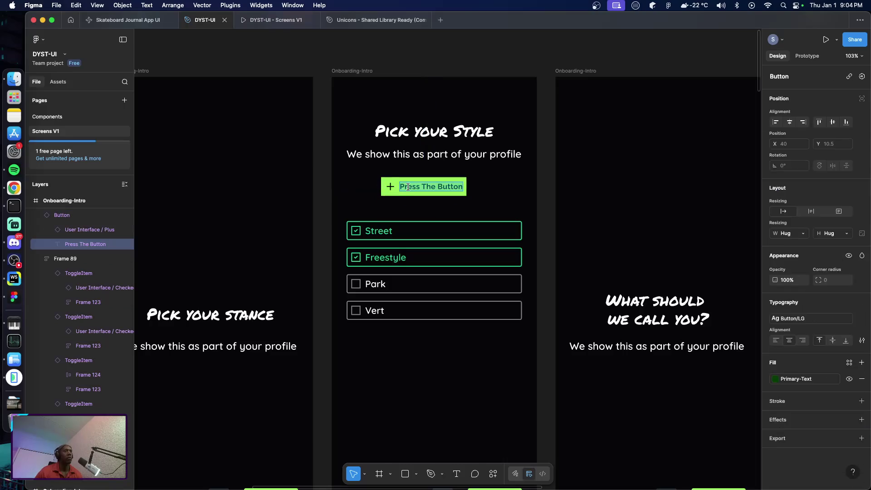
type("Show style descriptions")
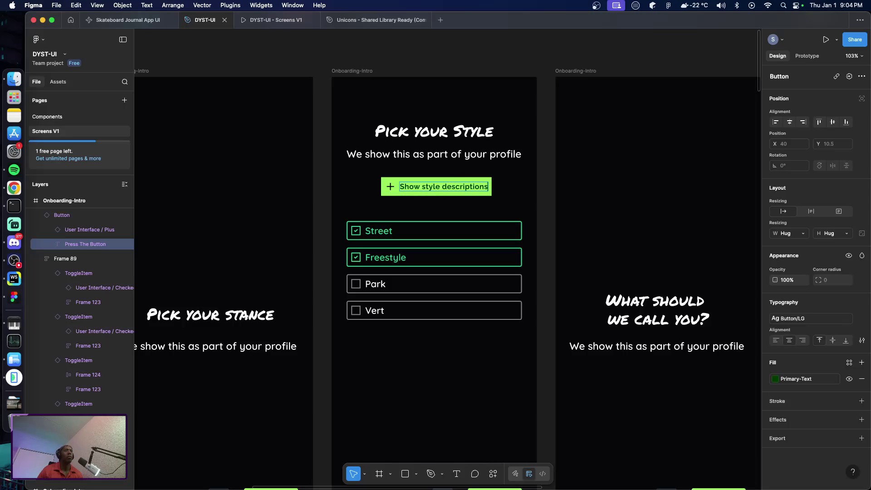
key("Delete")
type("D")
left_click(422, 186)
key("Delete")
type("S")
key("Escape")
left_click(346, 21)
key("super+f")
- Search the Unicons library for 'eye' and jump to the Design tools eye icon
type("eye")
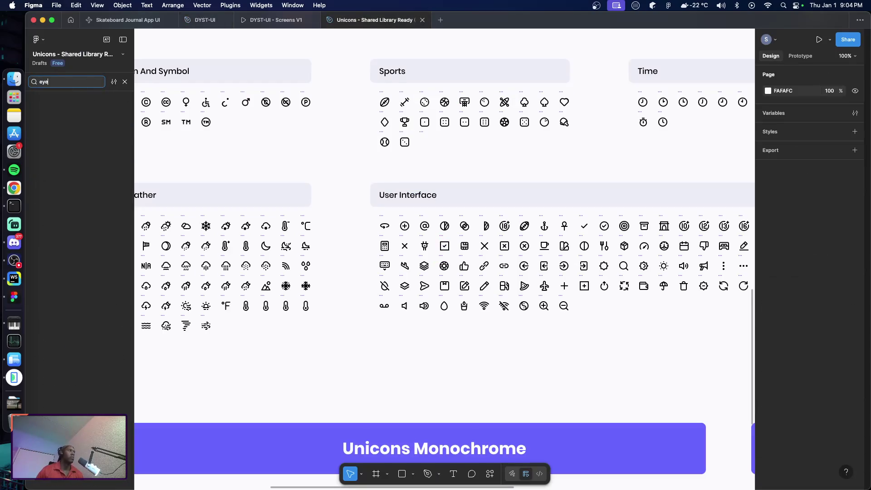
left_click(65, 140)
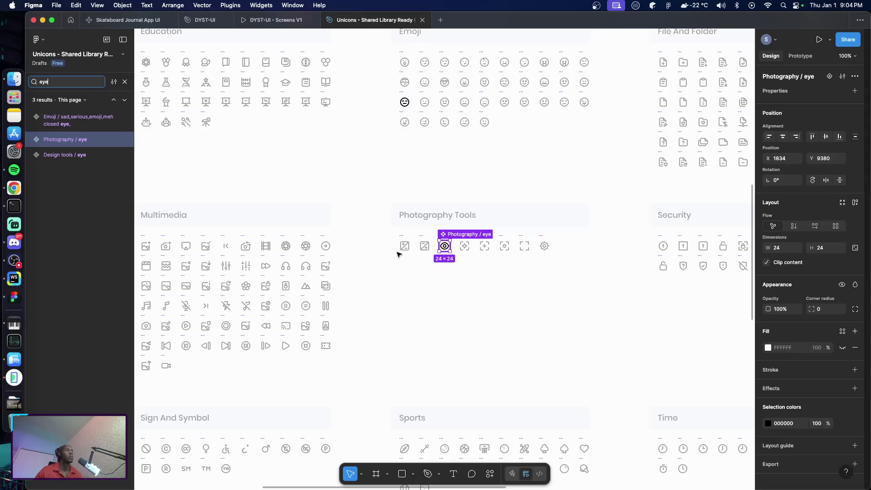
left_click(70, 155)
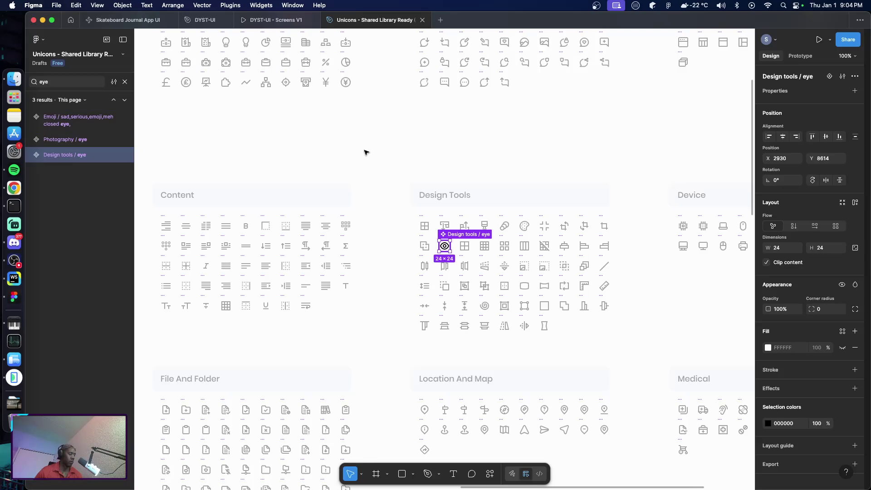
- Return to the DYST-UI file and select the plus icon inside the button
left_click(263, 22)
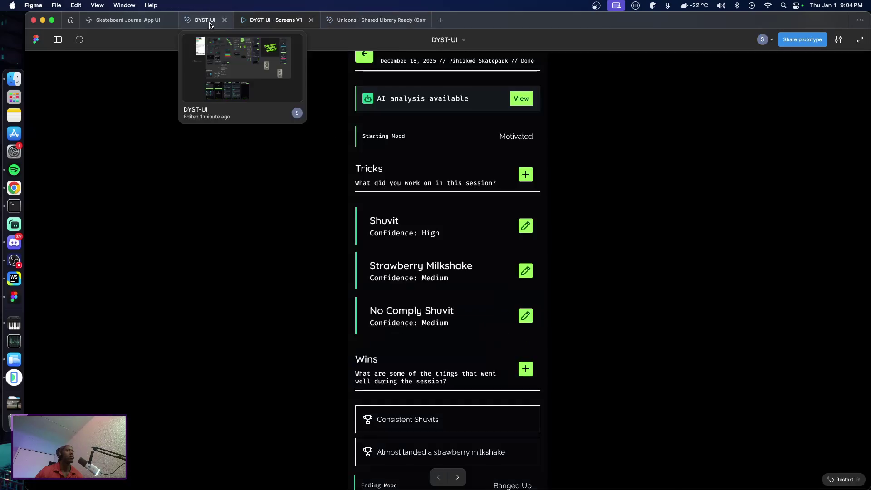
left_click(207, 21)
left_click(390, 186)
double_click(390, 186)
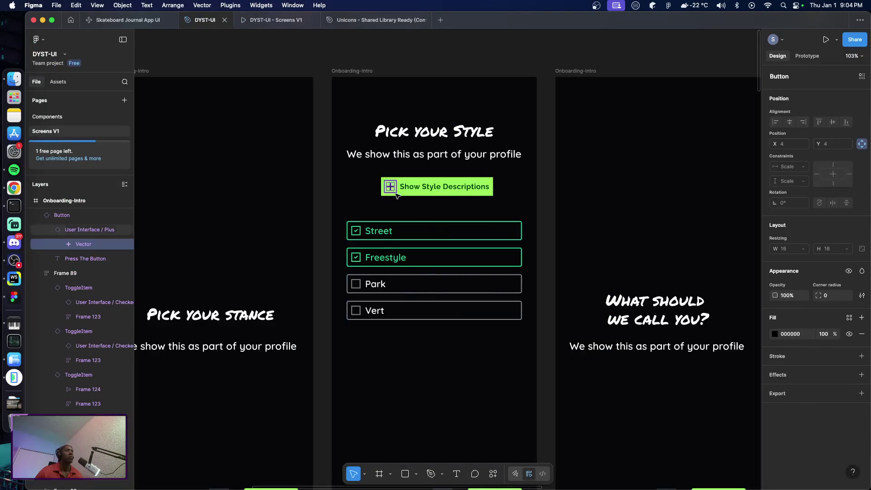
- Try pasting the copied eye icon in place of the plus icon
key("Escape")
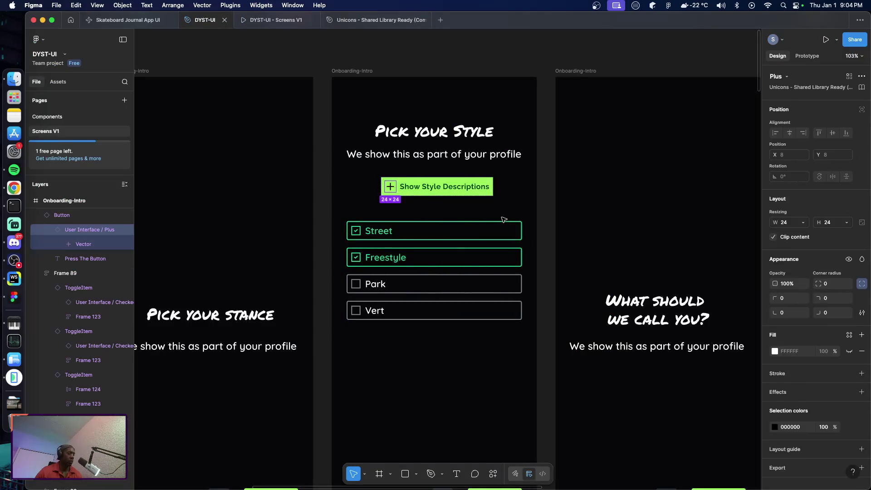
key("super+v")
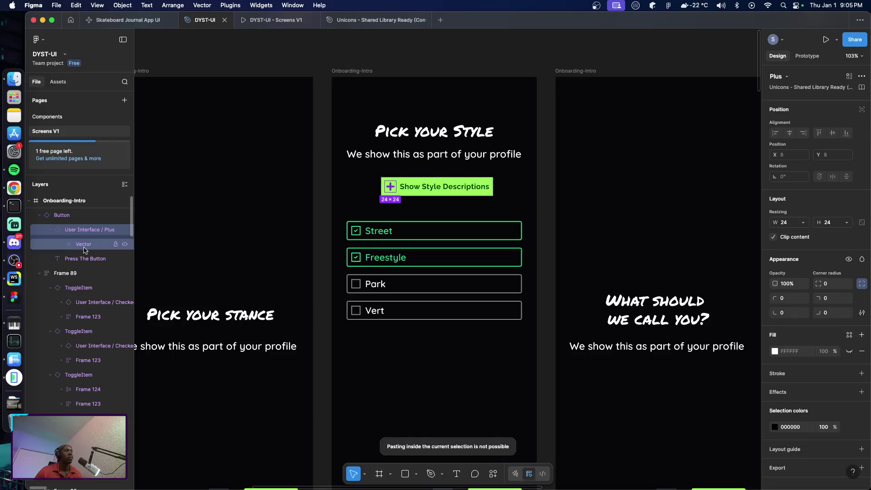
key("super+v")
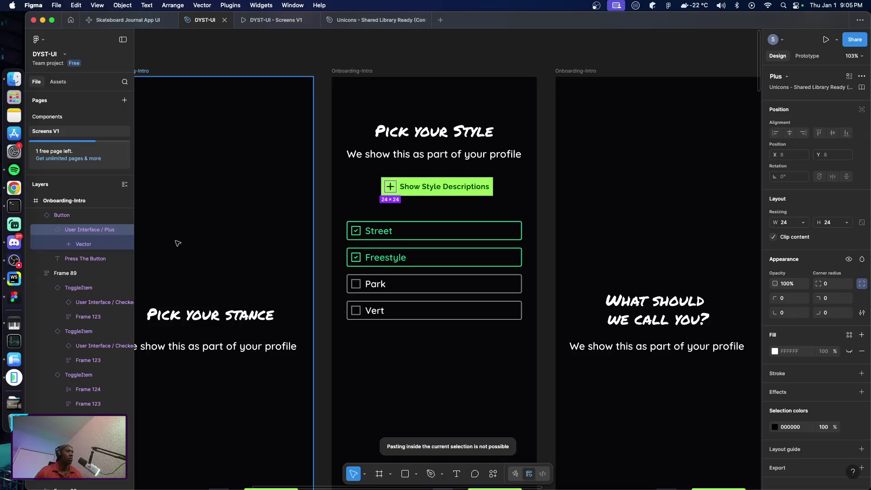
right_click(82, 232)
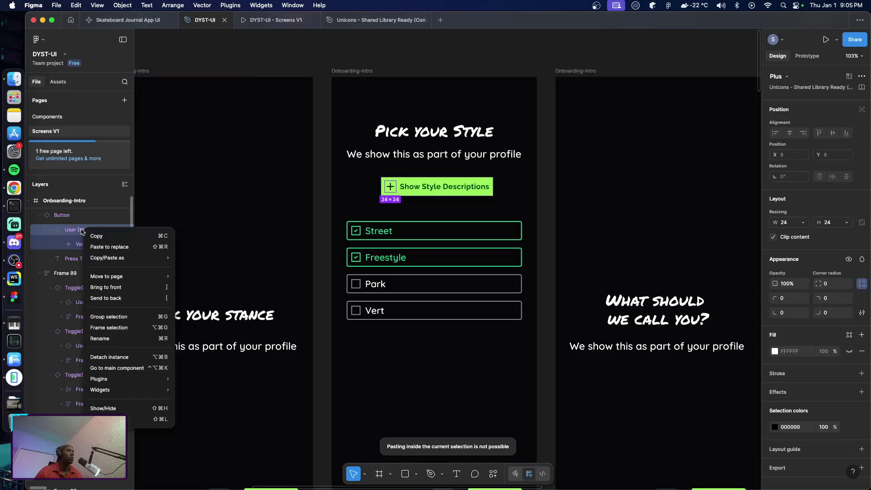
left_click(101, 247)
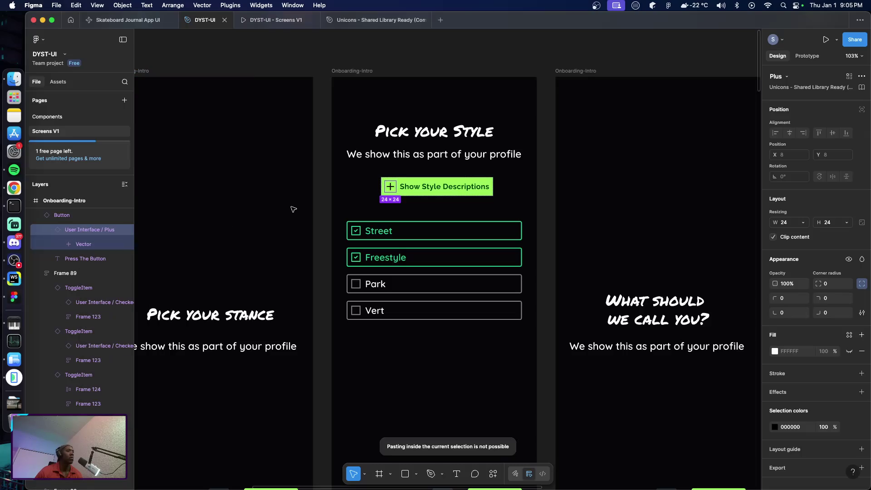
- Detach the button and replace its plus icon with the eye icon
left_click(401, 195)
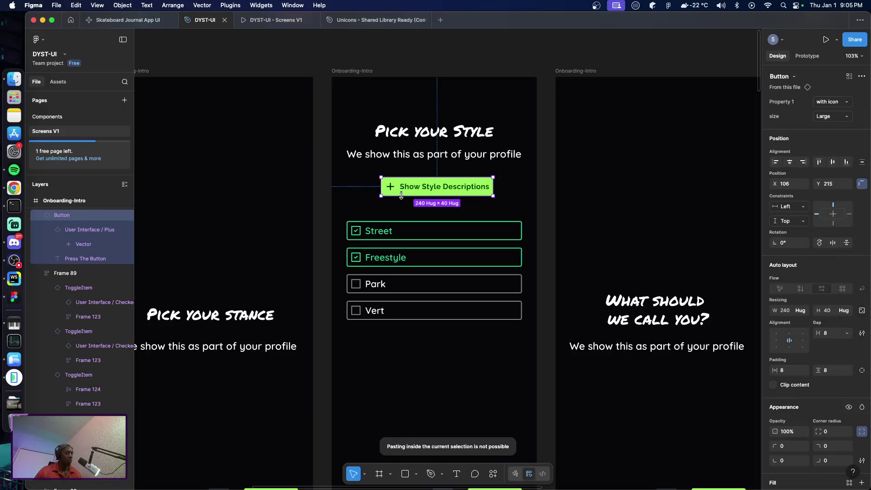
key("super+alt+b")
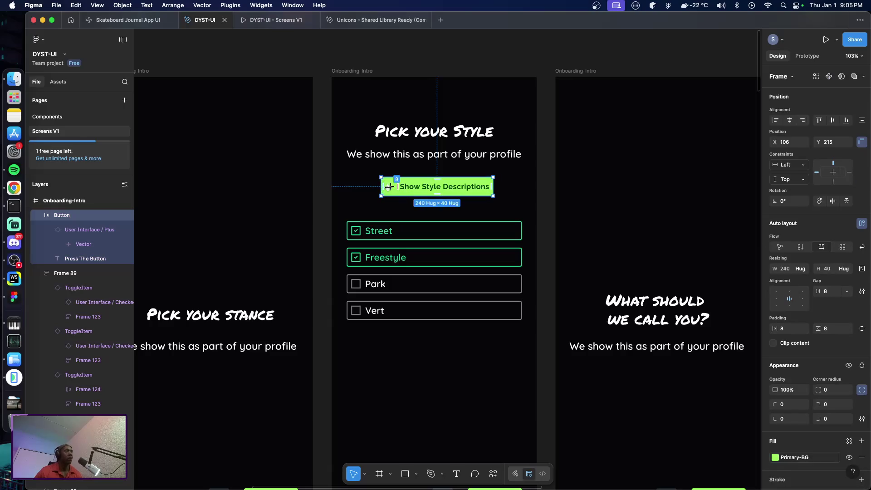
left_click(85, 231)
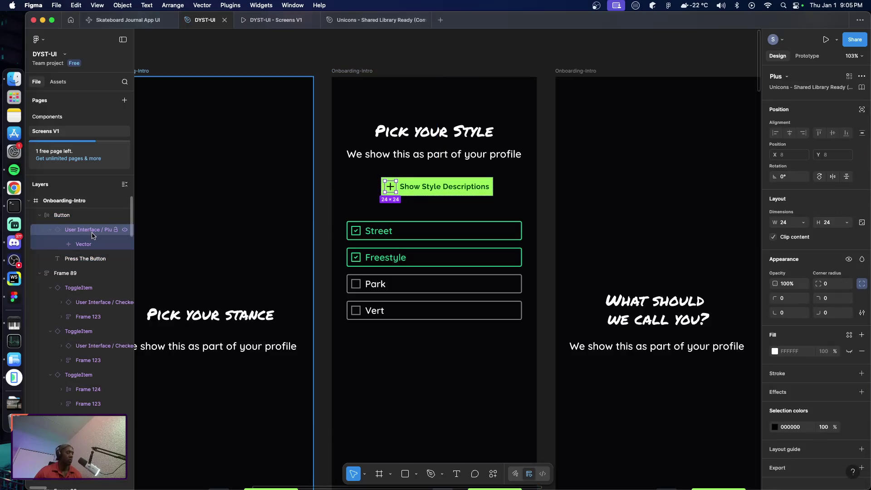
key("super+shift+r")
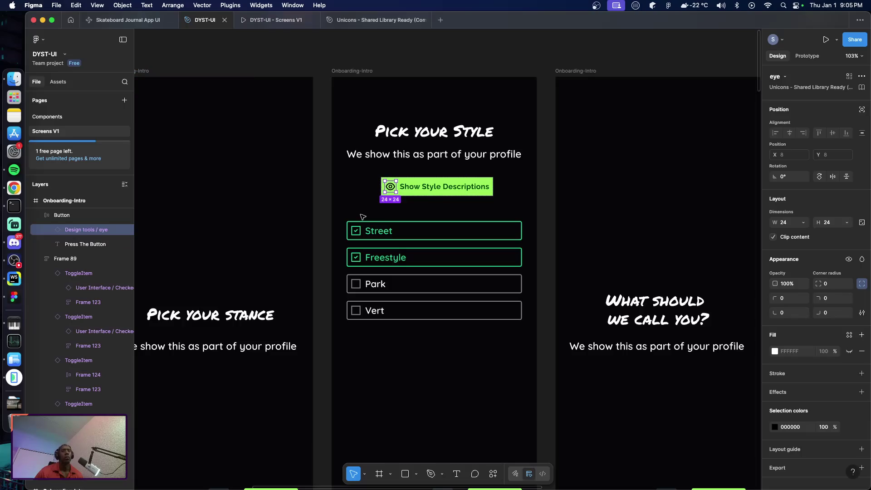
left_click(362, 217)
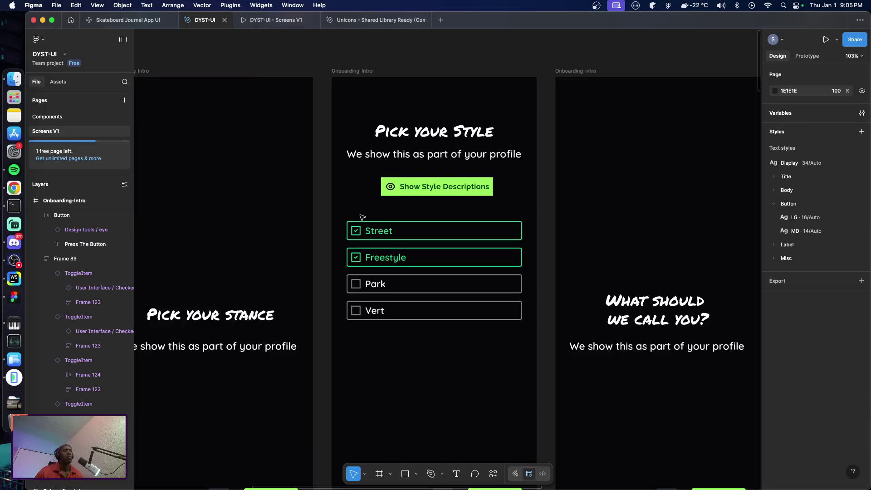
left_click(403, 194)
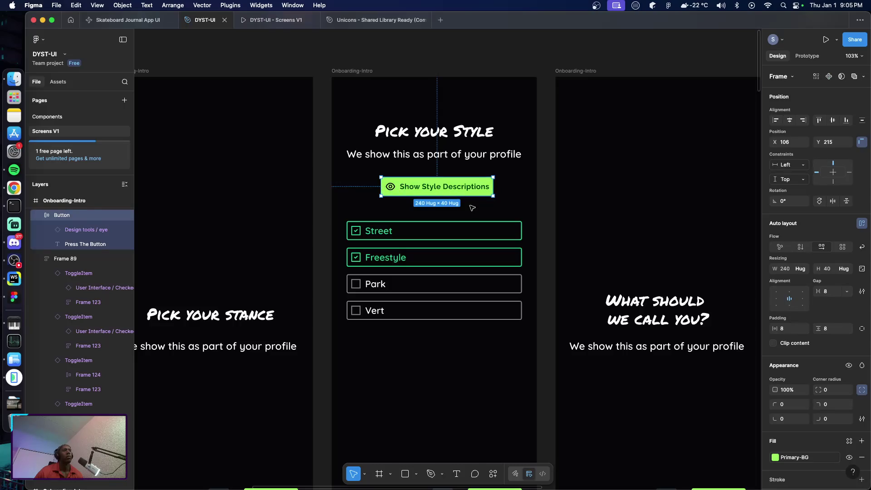
left_click(406, 210)
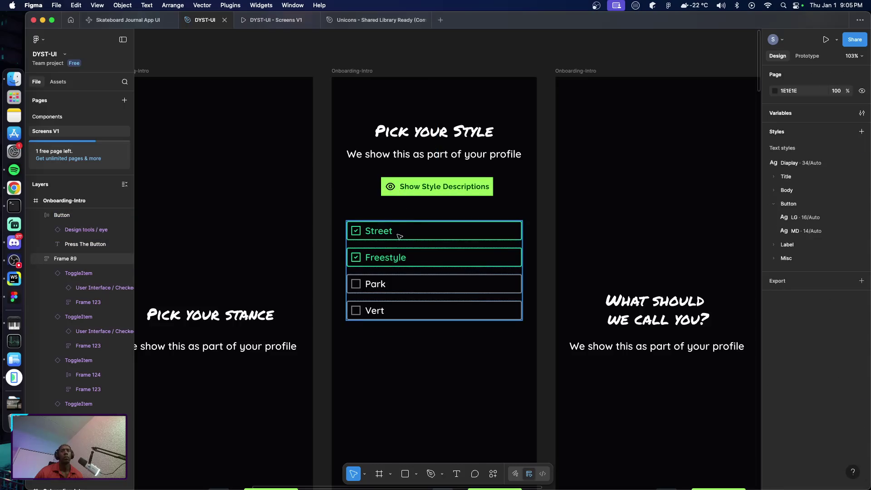
- Give the Show Style Descriptions button the Info-BG fill colour style
left_click(386, 195)
scroll(812, 396, "down", 5)
scroll(812, 396, "down", 2)
left_click(776, 312)
scroll(711, 408, "up", 3)
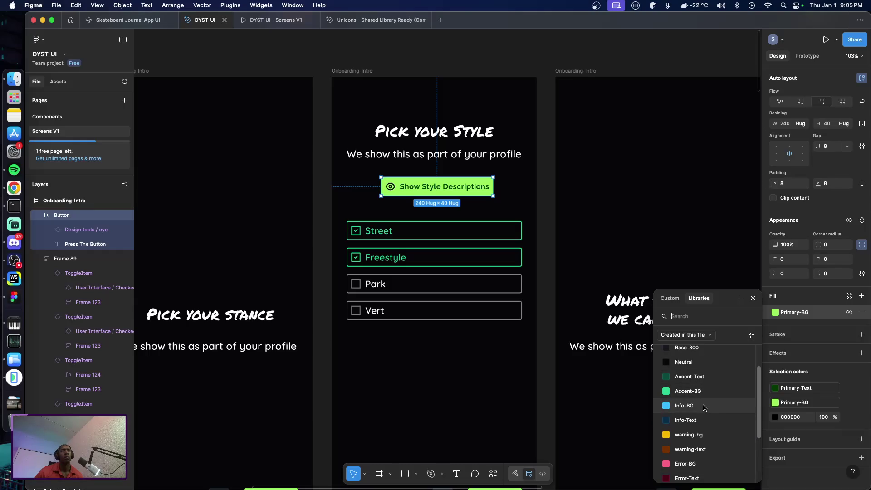
left_click(703, 407)
- Recolour the button's label and black icon with the Info-Text colour style
left_click(798, 389)
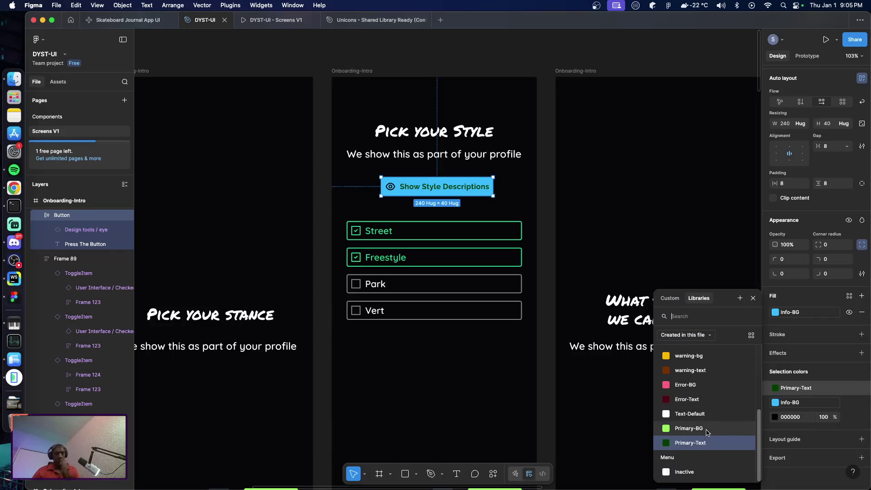
scroll(705, 436, "up", 2)
scroll(704, 439, "up", 2)
left_click(701, 458)
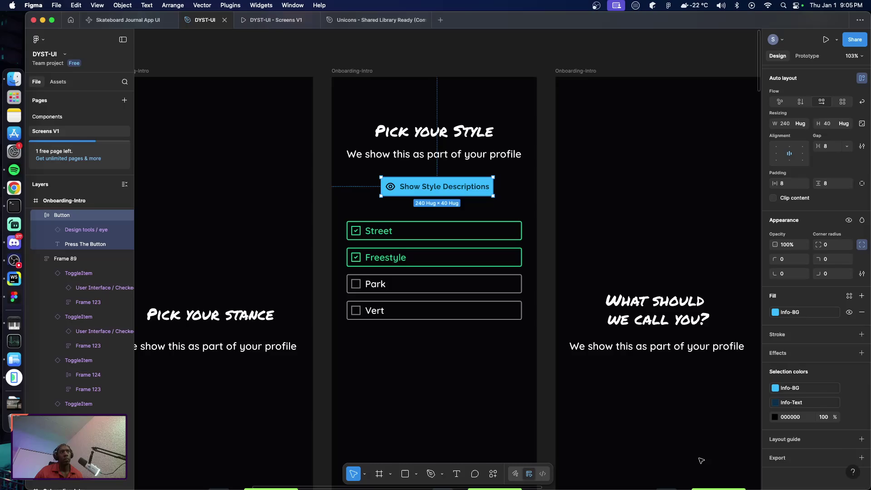
left_click(848, 417)
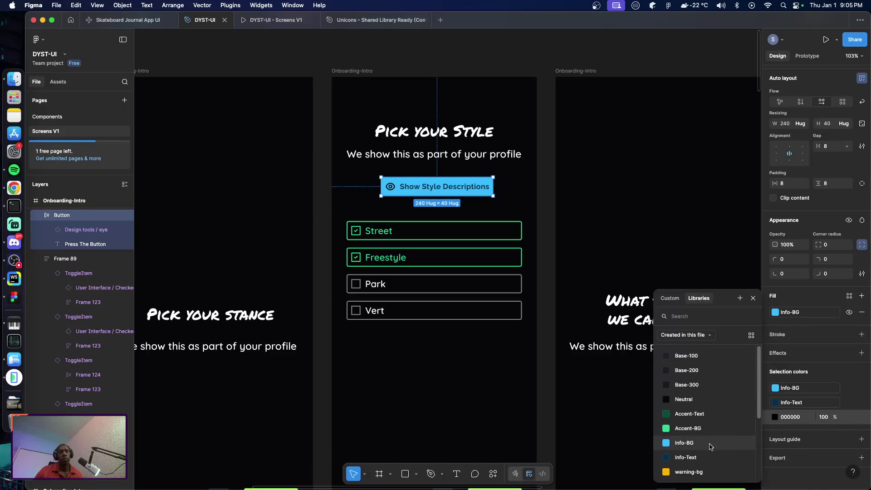
left_click(703, 458)
- Review the button and nudge it slightly up and left to X 100, Y 205
left_click(467, 348)
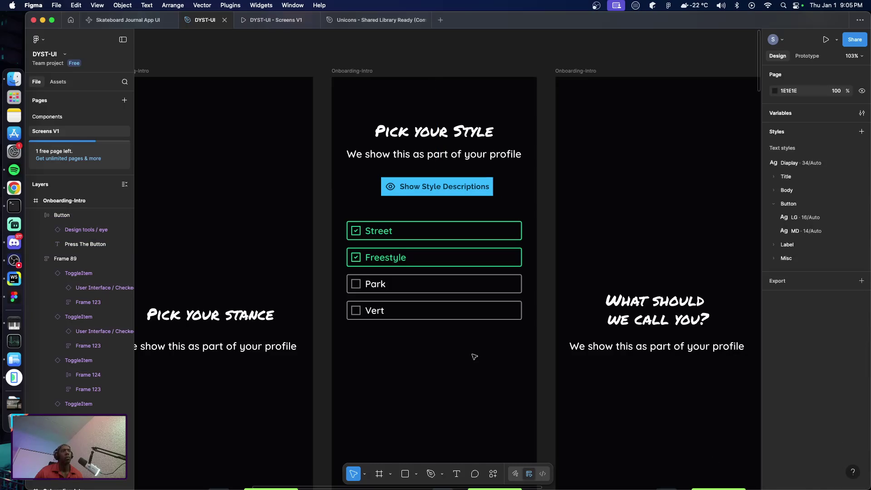
left_click(392, 195)
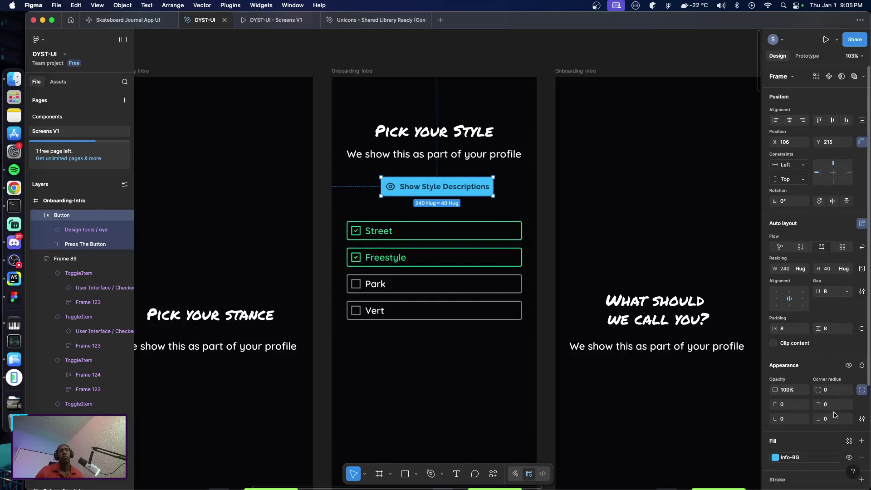
left_click(502, 401)
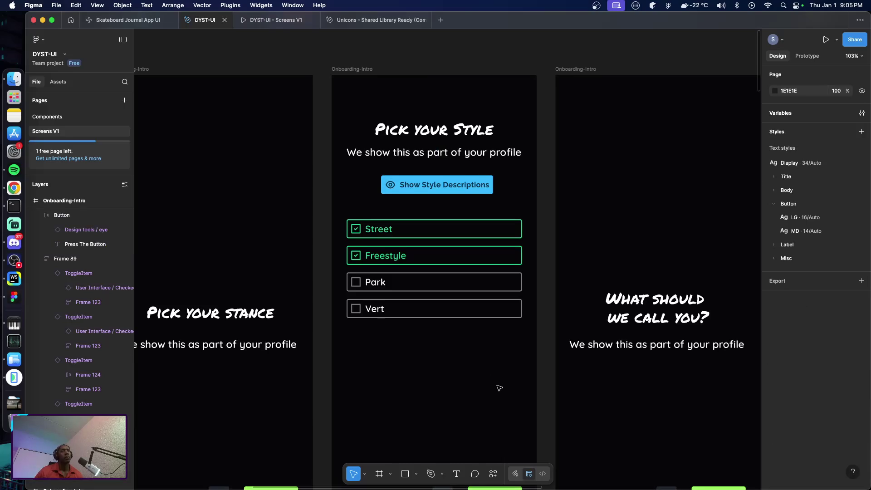
scroll(497, 384, "down", 1)
left_click_drag(419, 181, 416, 176)
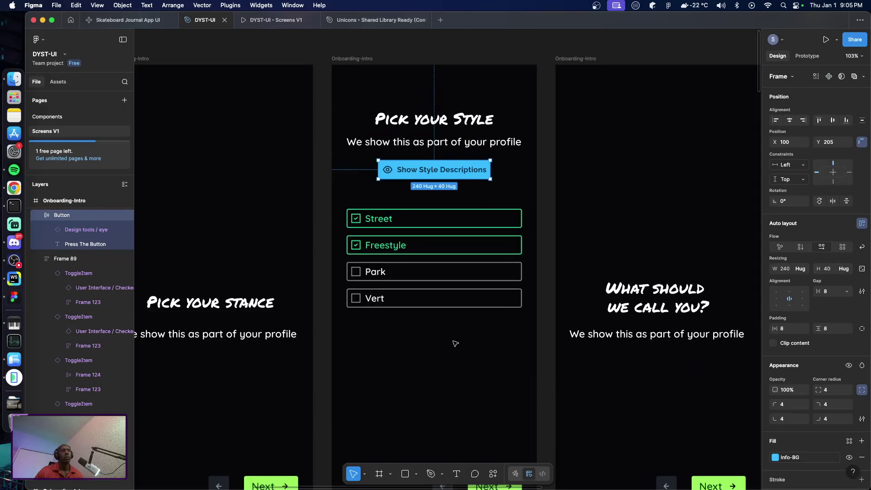
- Select the Street ToggleItem instance inside the style options list
left_click(405, 218)
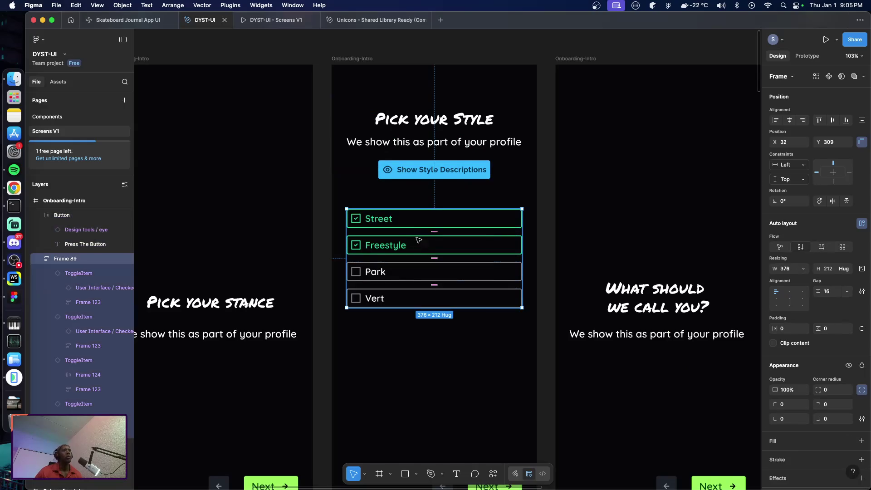
scroll(418, 236, "up", 1)
scroll(418, 237, "down", 3)
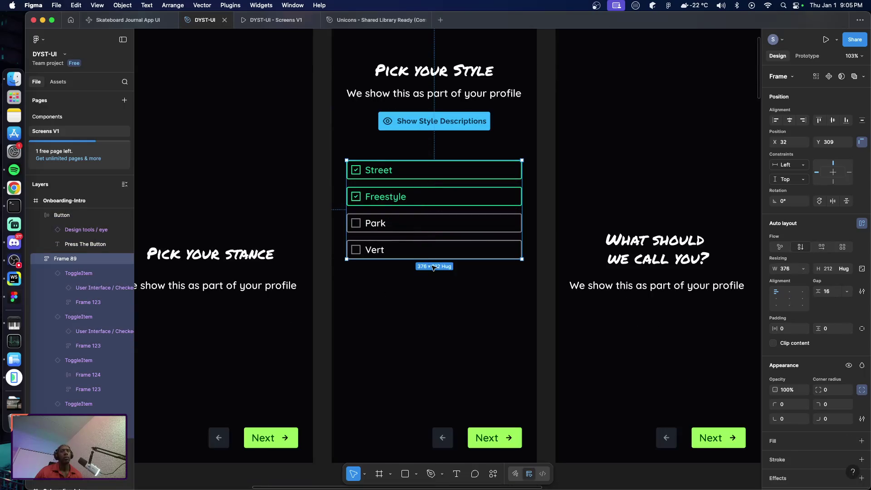
scroll(433, 267, "up", 6)
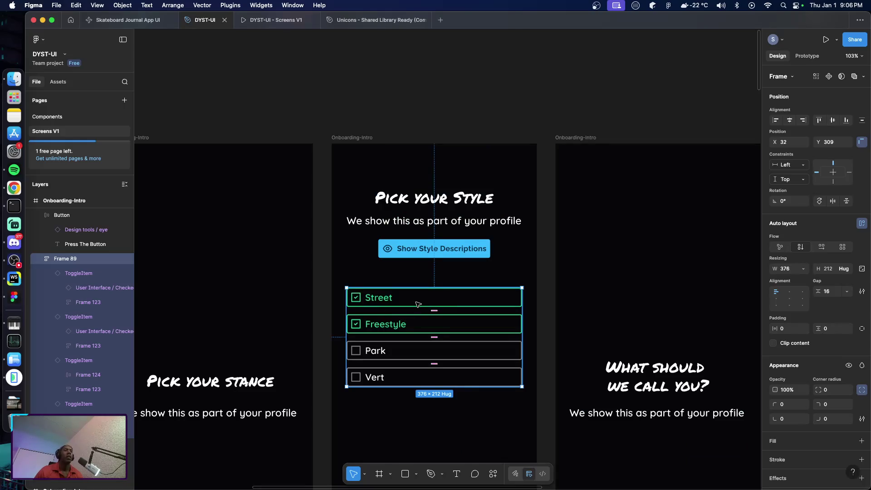
double_click(418, 304)
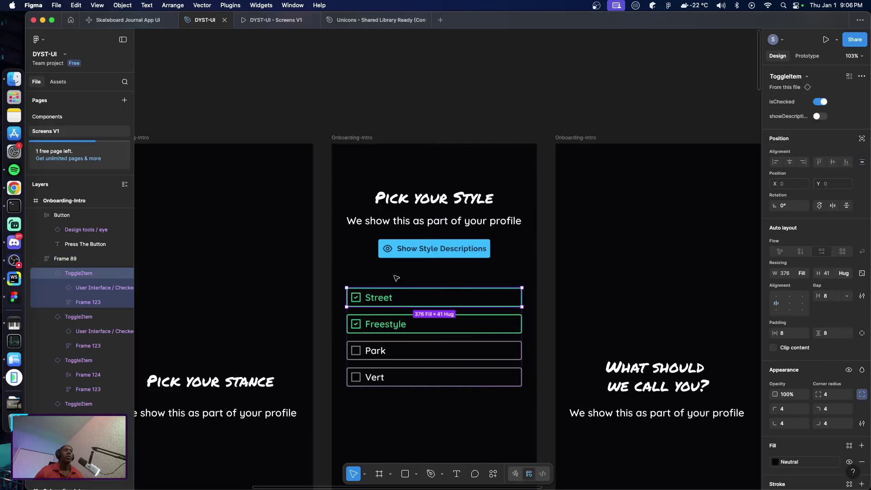
left_click(379, 276)
left_click(417, 304)
double_click(417, 304)
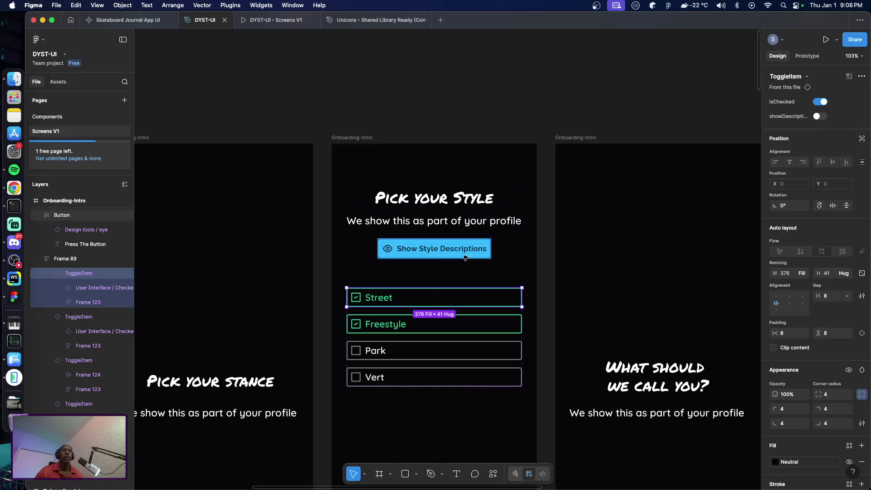
- Switch off Street's showDescription property so only its title shows
left_click(821, 117)
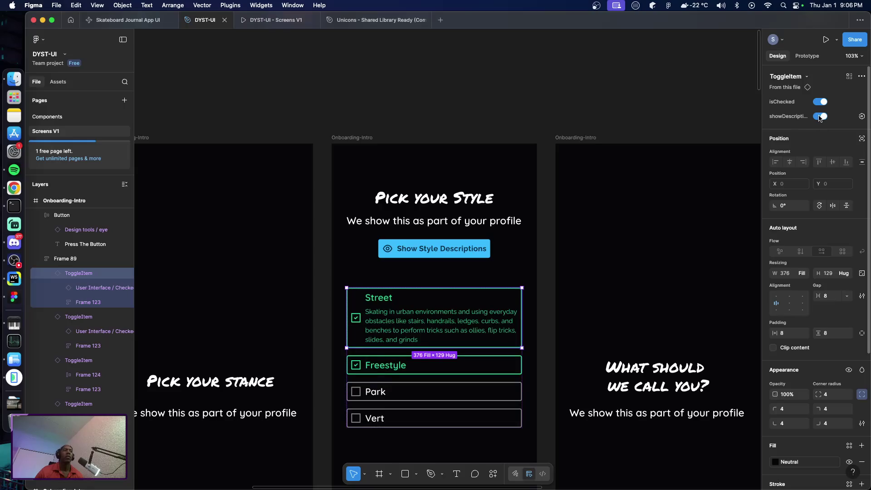
left_click(821, 116)
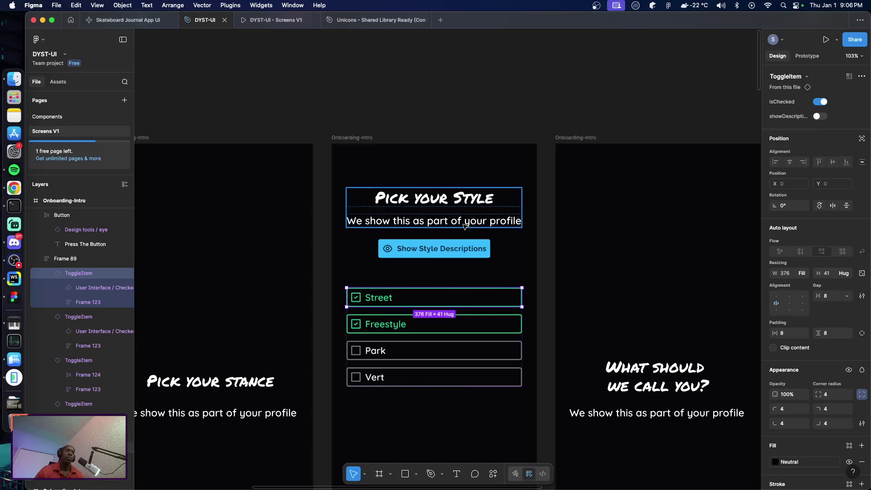
scroll(475, 249, "down", 5)
scroll(465, 266, "down", 2)
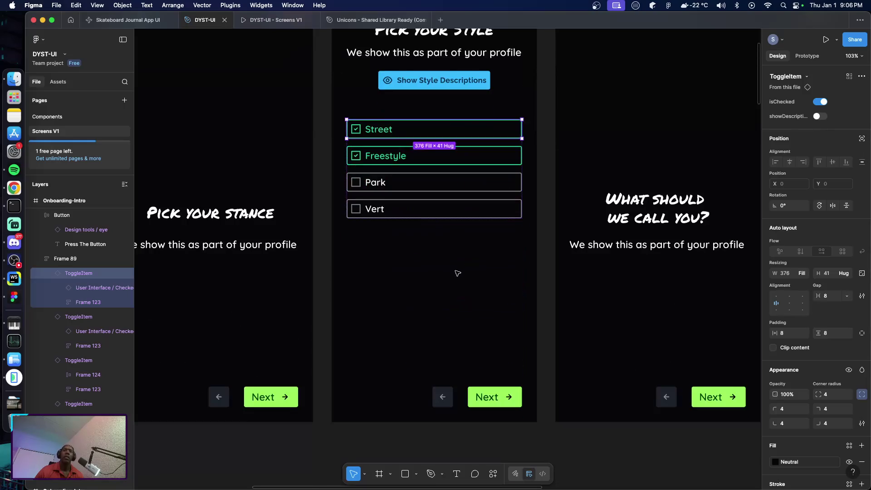
scroll(456, 272, "up", 3)
scroll(451, 281, "up", 3)
- Set the auto layout gap between Street, Freestyle, Park and Vert to 32
left_click(449, 378)
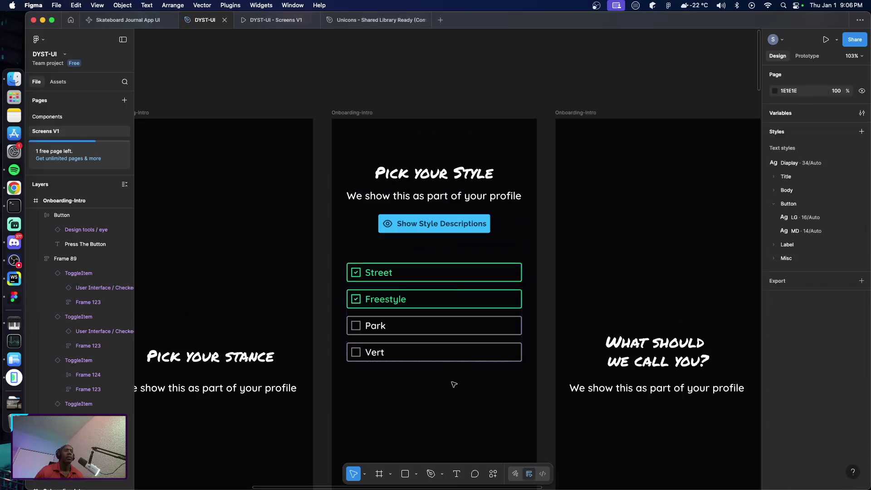
left_click(432, 347)
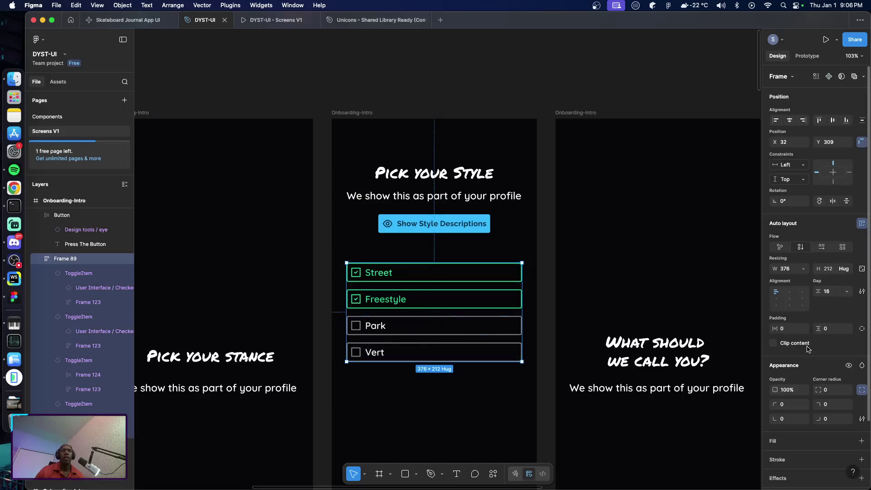
left_click(831, 295)
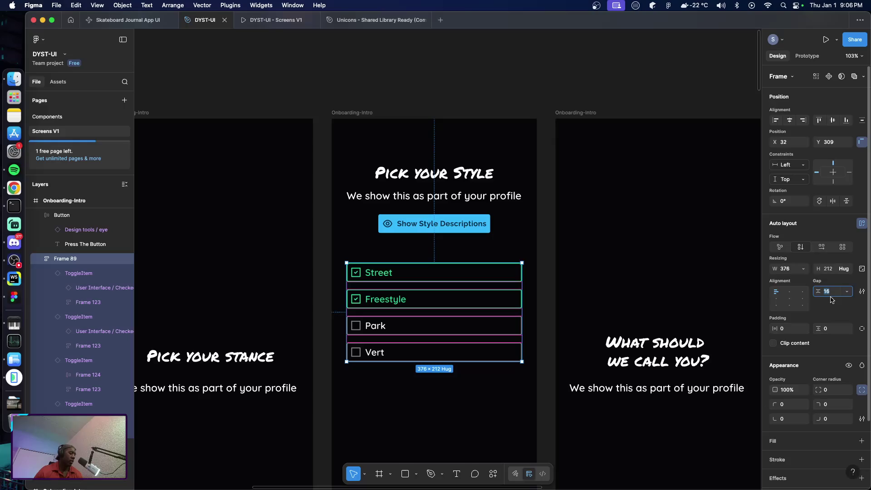
type("32")
key("Return")
left_click(493, 422)
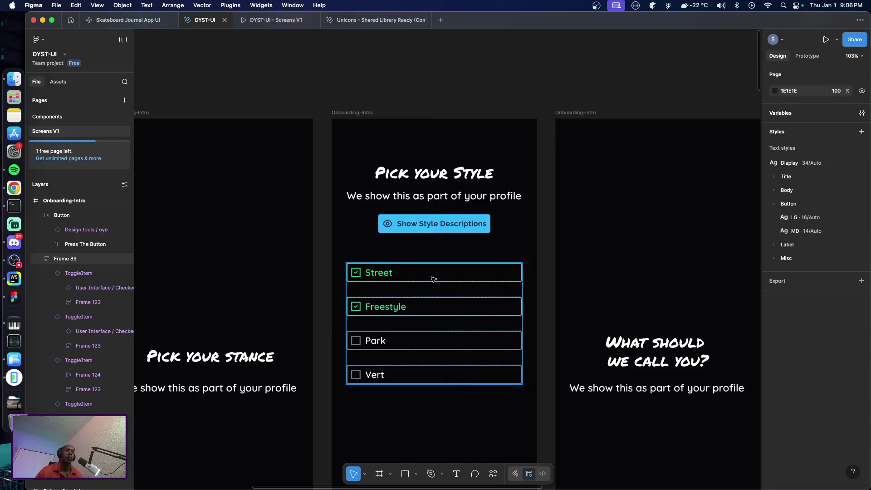
left_click(64, 119)
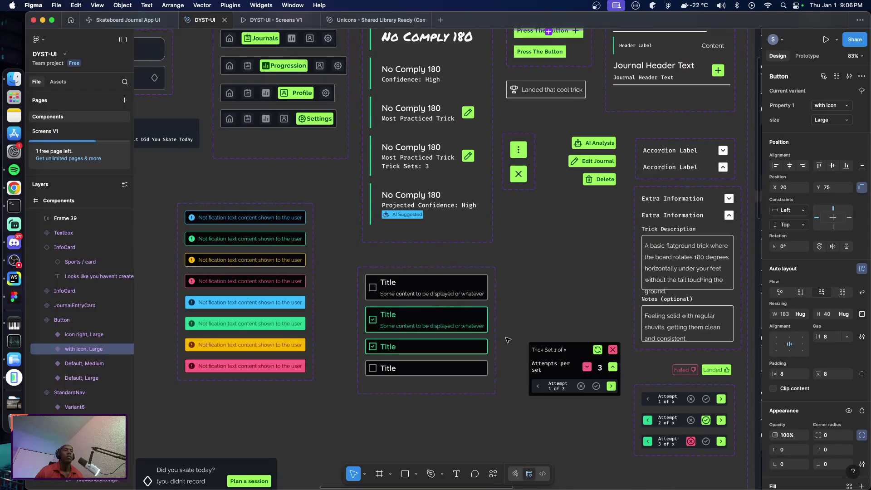
- Select all four ToggleItem variants on the Components page
left_click(442, 293)
left_click(442, 293)
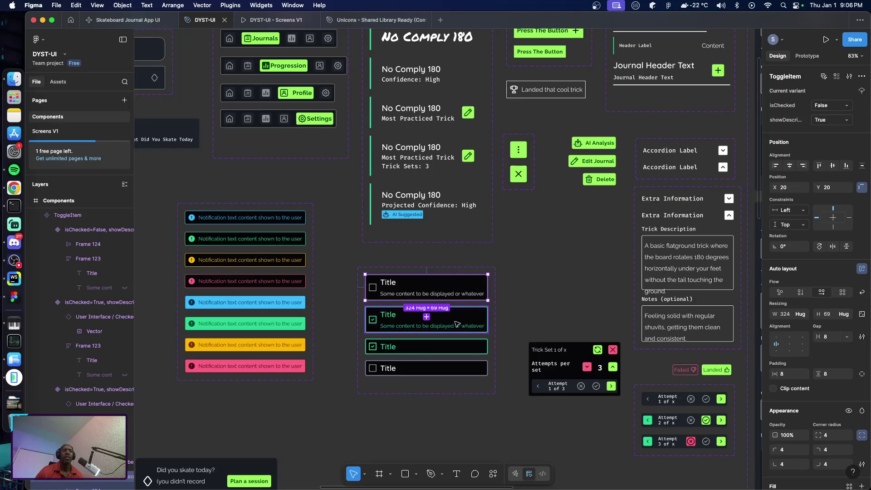
left_click(460, 326, "shift")
left_click(462, 349, "shift")
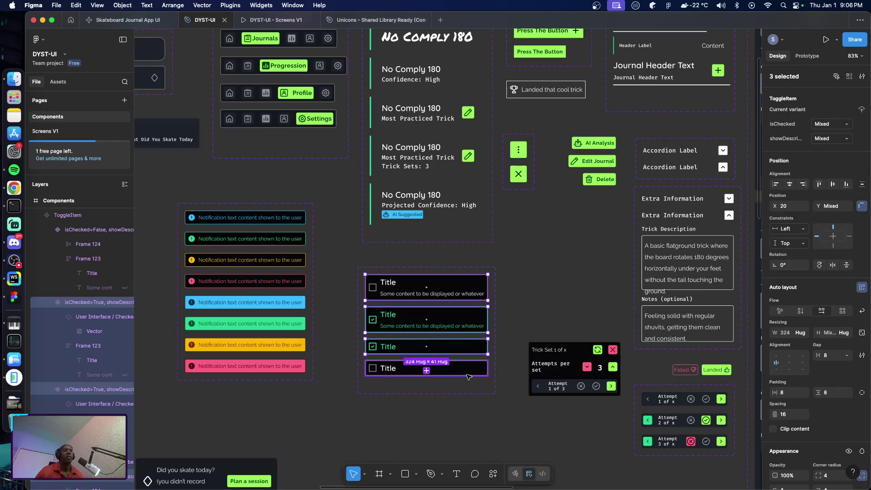
left_click(465, 368, "shift")
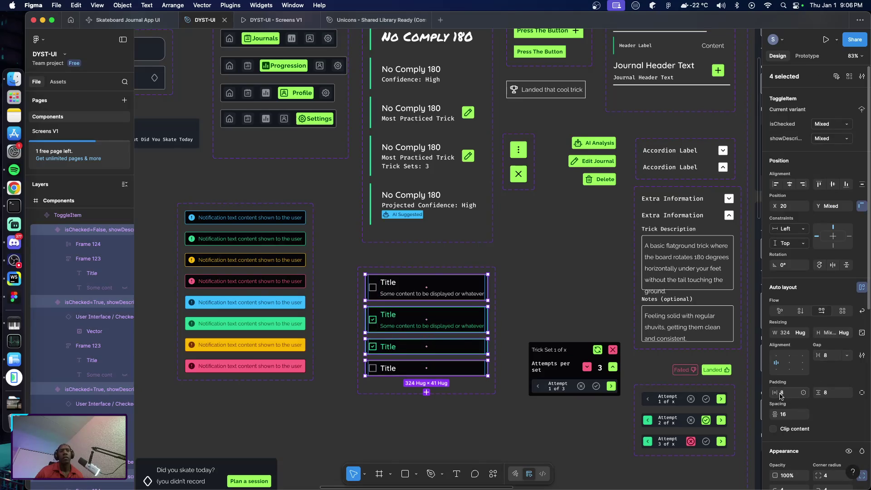
- Set the variants' vertical and horizontal padding to 12
left_click(829, 392)
type("12")
key("Return")
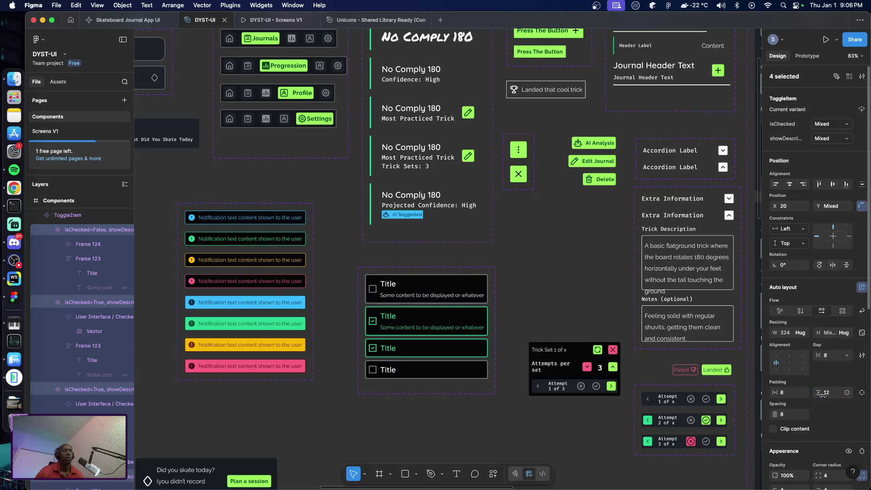
left_click(788, 395)
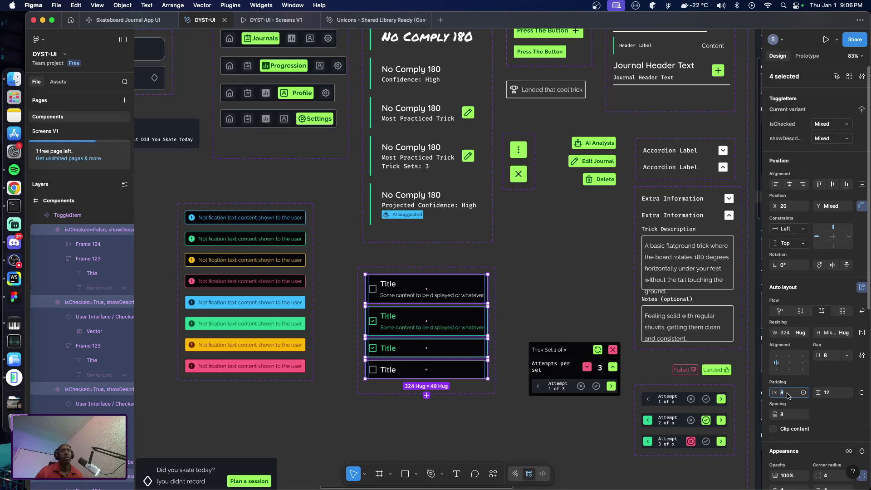
type("12")
key("Return")
left_click(490, 428)
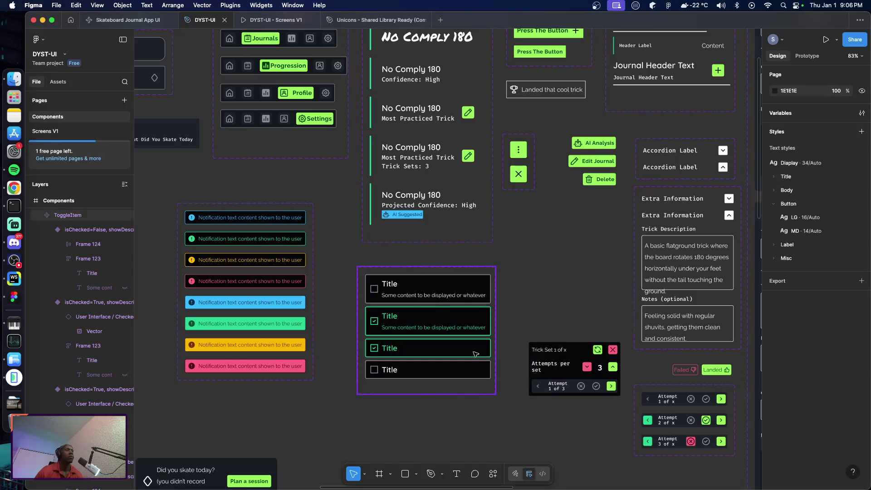
mouse_move(274, 24)
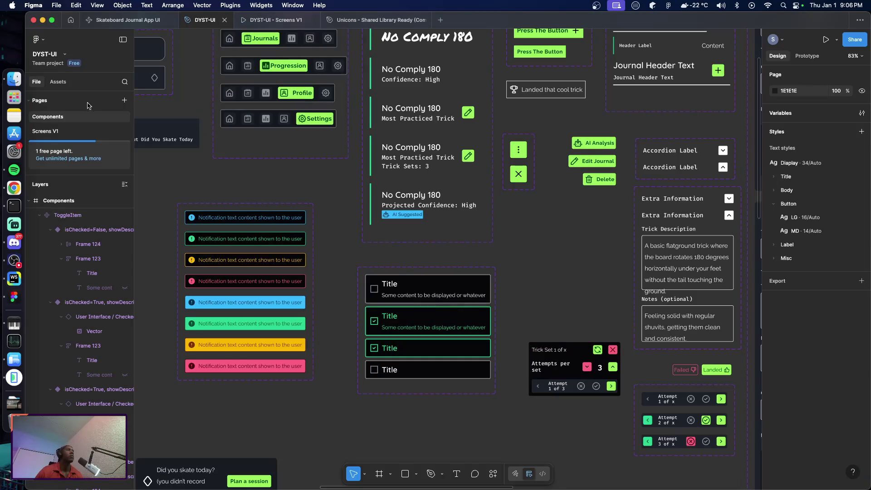
left_click(73, 131)
- Reduce the style options list's auto layout gap to 24
scroll(343, 209, "down", 2)
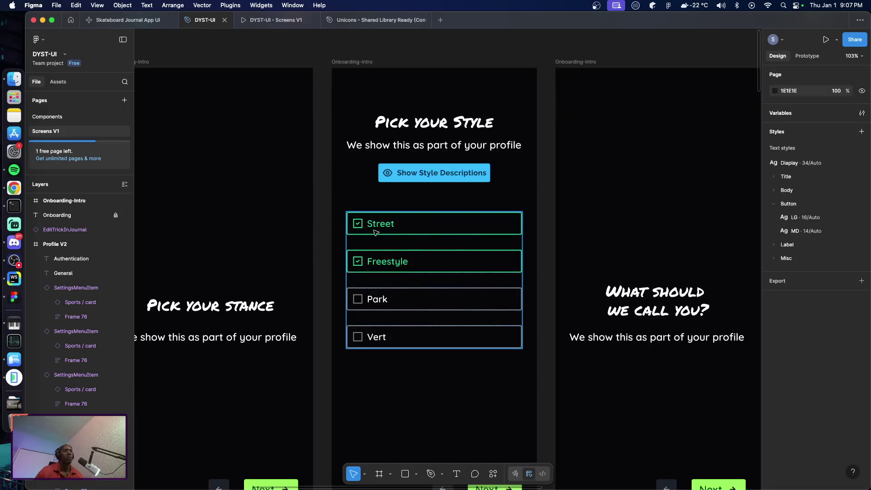
left_click(425, 286)
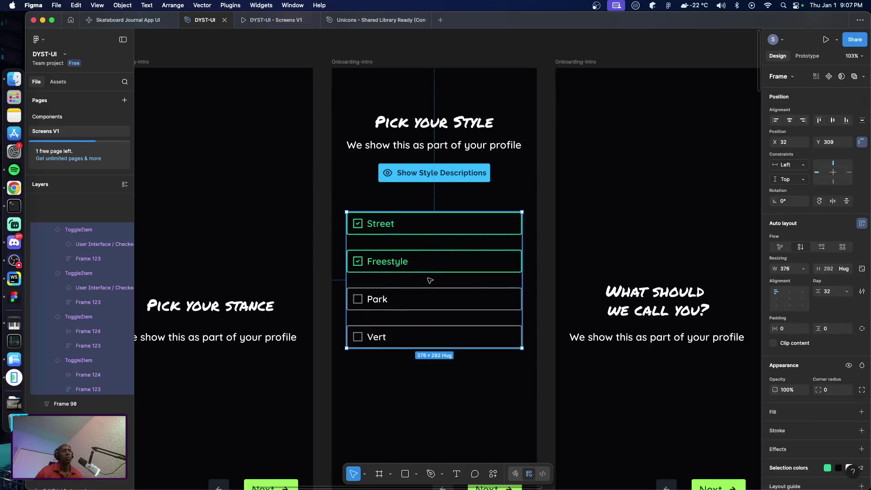
left_click(832, 296)
type("24")
key("Return")
left_click(471, 379)
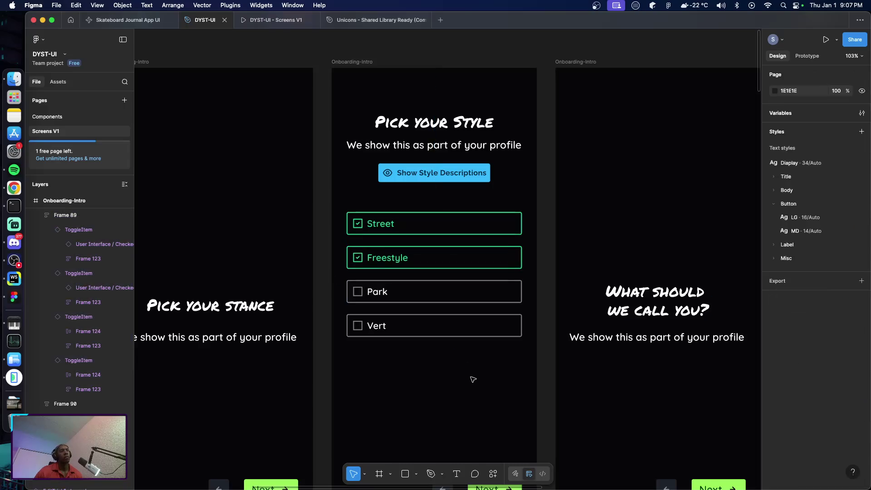
- Pan around the screens and switch to the Components page
scroll(453, 367, "down", 4)
scroll(428, 358, "up", 5)
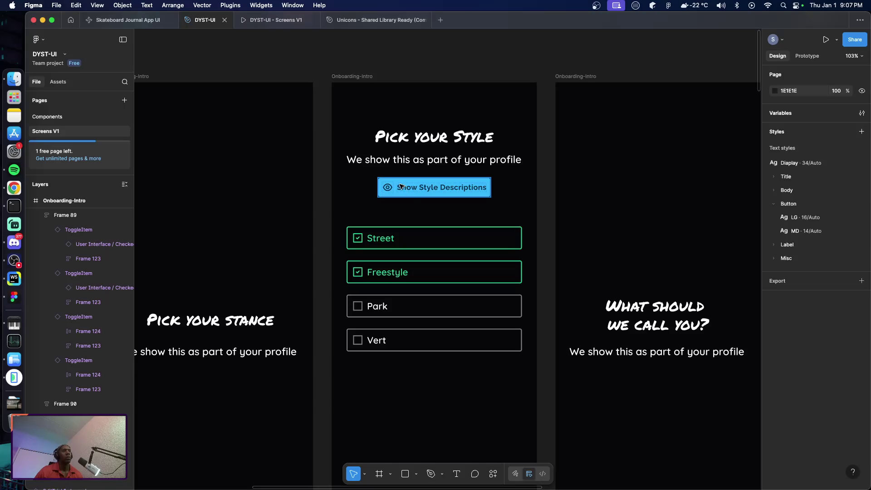
scroll(390, 187, "up", 3)
scroll(390, 186, "left", 5)
scroll(390, 184, "down", 5)
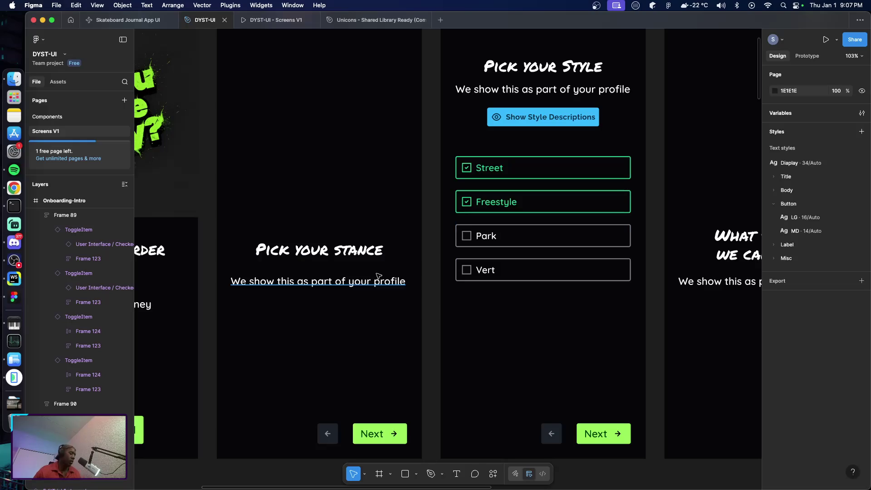
left_click(47, 118)
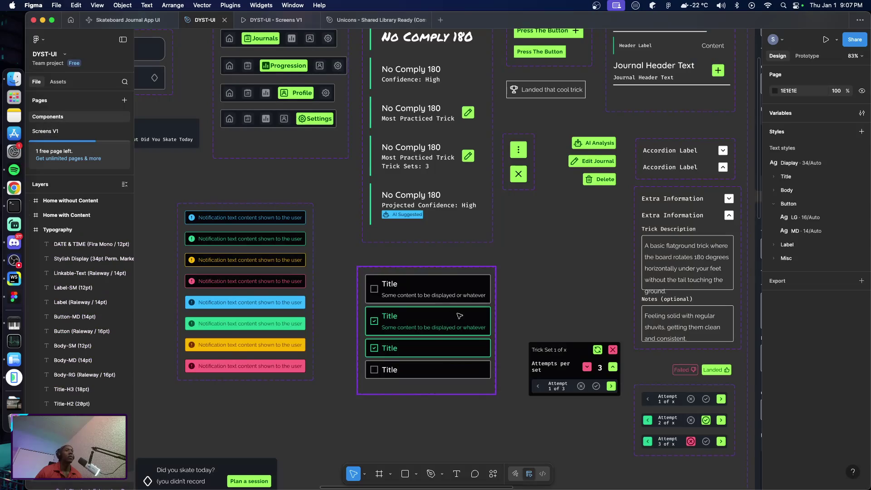
- Line up the rotated skateboard image beside the upright one and select the upright image
scroll(468, 313, "right", 15)
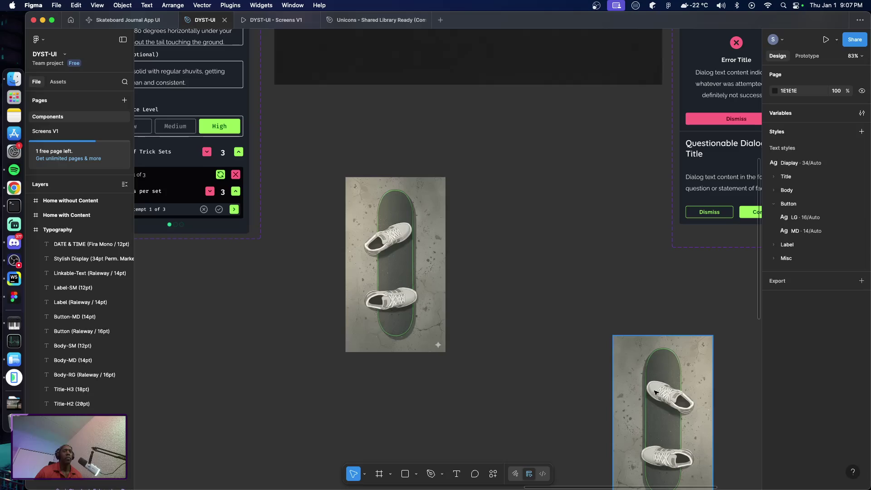
left_click_drag(652, 392, 523, 234)
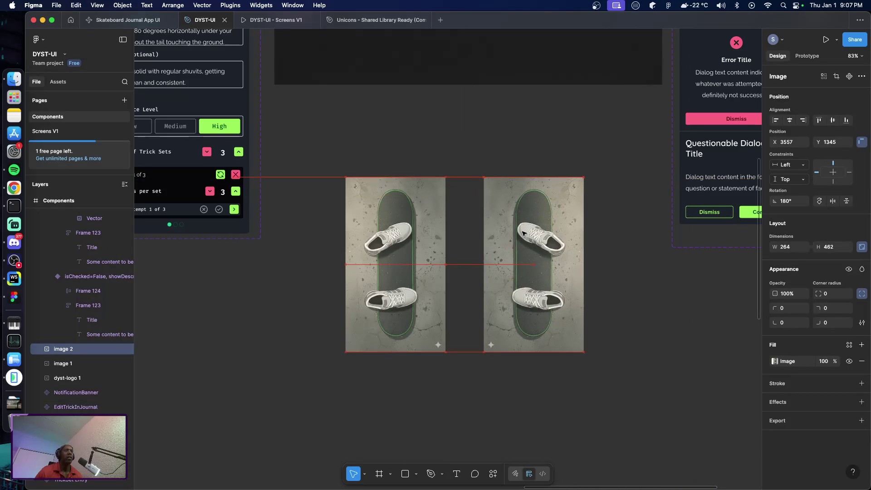
left_click(402, 291)
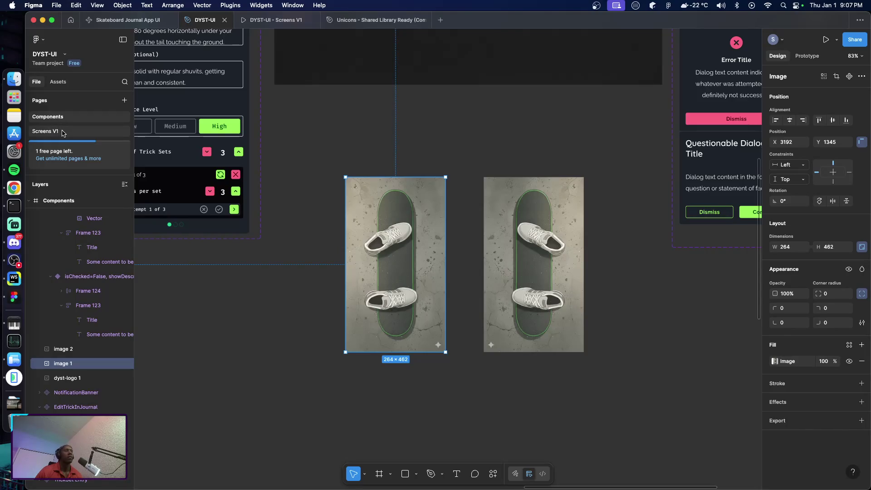
left_click(63, 132)
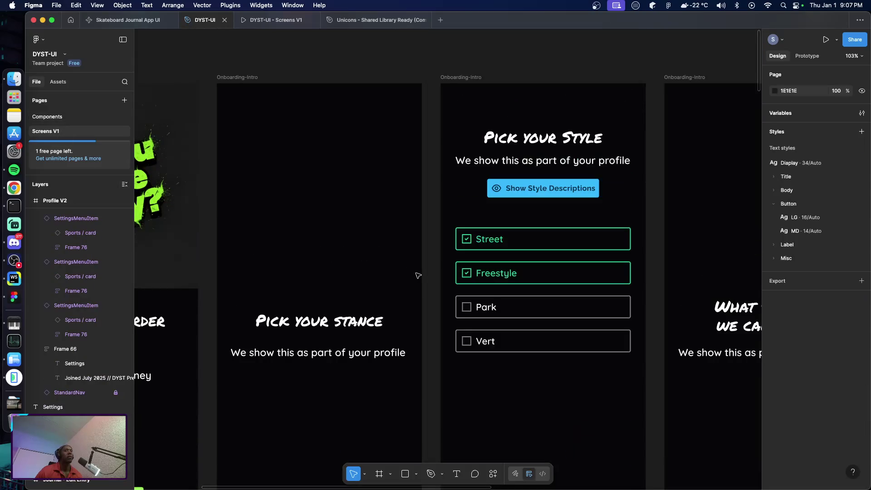
- Paste the skateboard image into Pick your stance and shrink it to 132×231 above the title
left_click(241, 78)
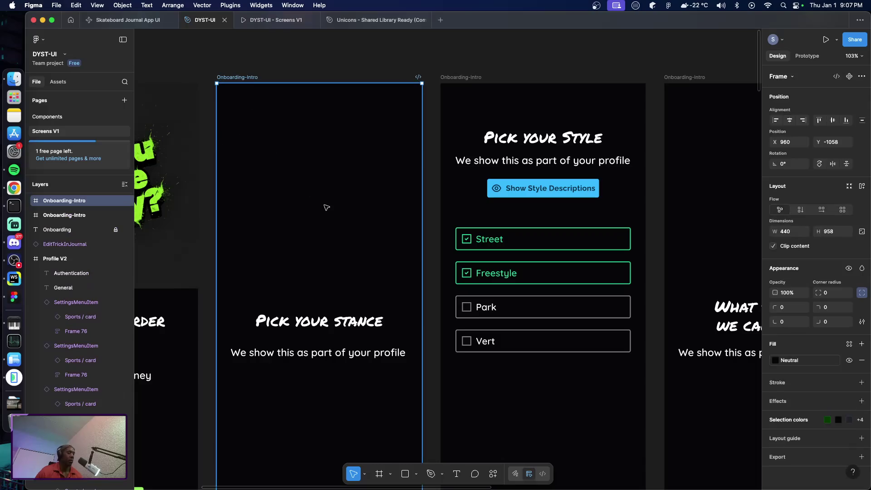
key("super+v")
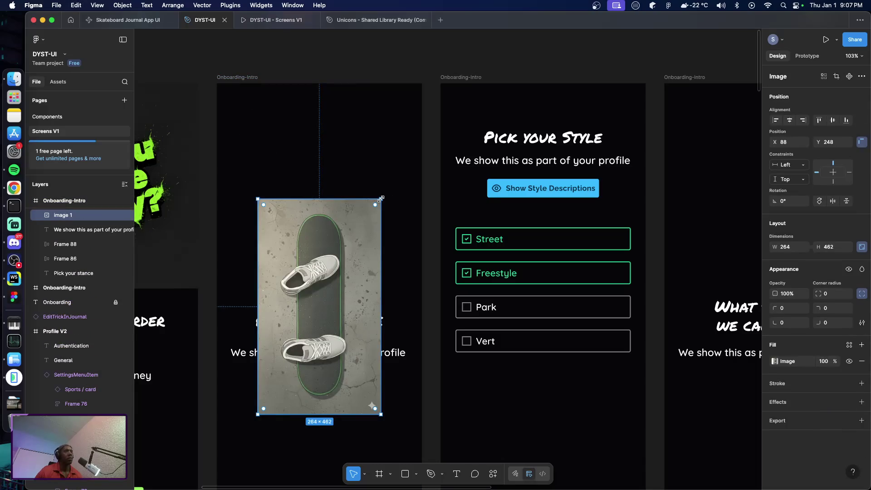
mouse_move(380, 199)
left_mouse_down()
mouse_move(318, 358)
mouse_move(274, 279)
mouse_move(268, 242)
left_mouse_up()
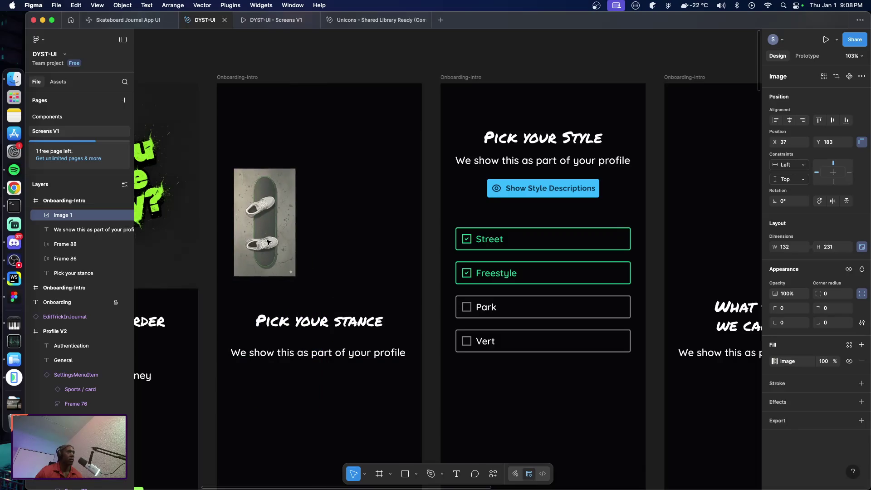
left_click_drag(268, 242, 268, 243)
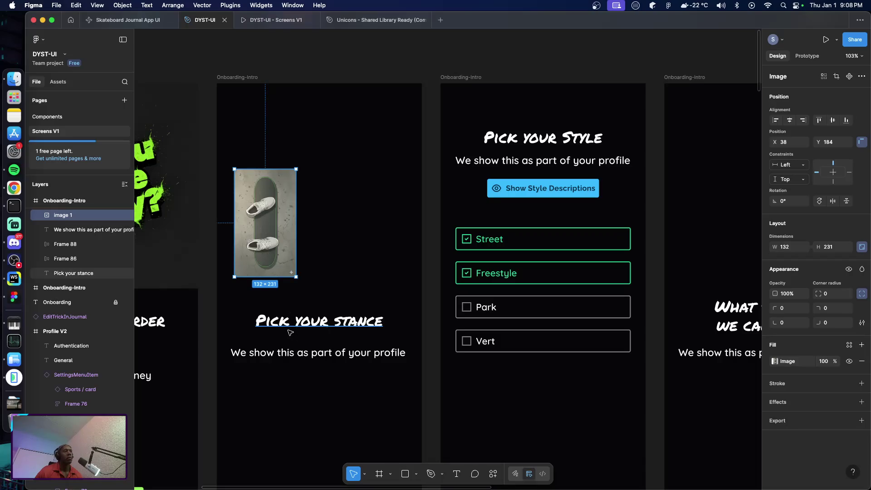
scroll(293, 331, "down", 5)
scroll(293, 331, "up", 4)
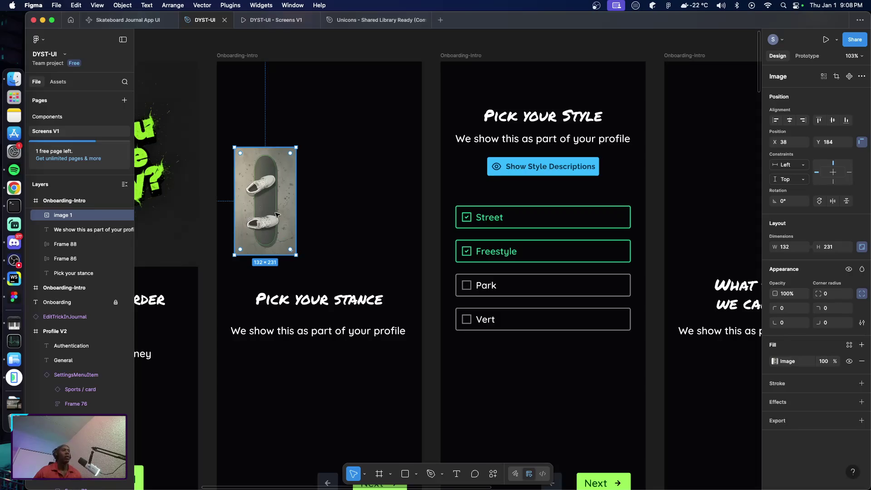
- Back on Screens V1, select the Street option on Pick your Style, then deselect it
left_click(55, 118)
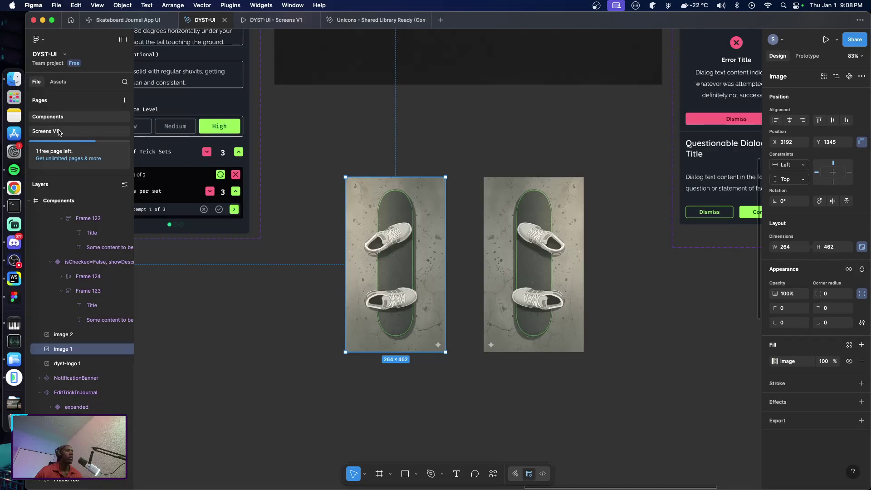
left_click(62, 131)
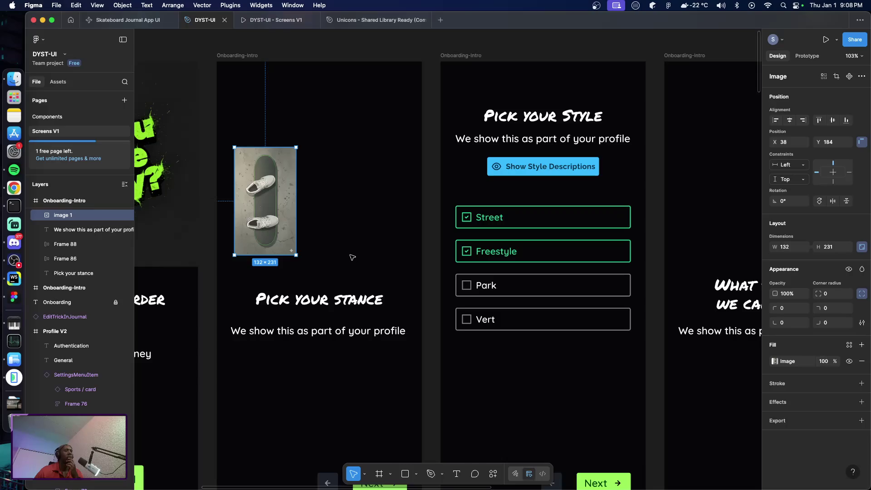
left_click(547, 218)
left_click(546, 219)
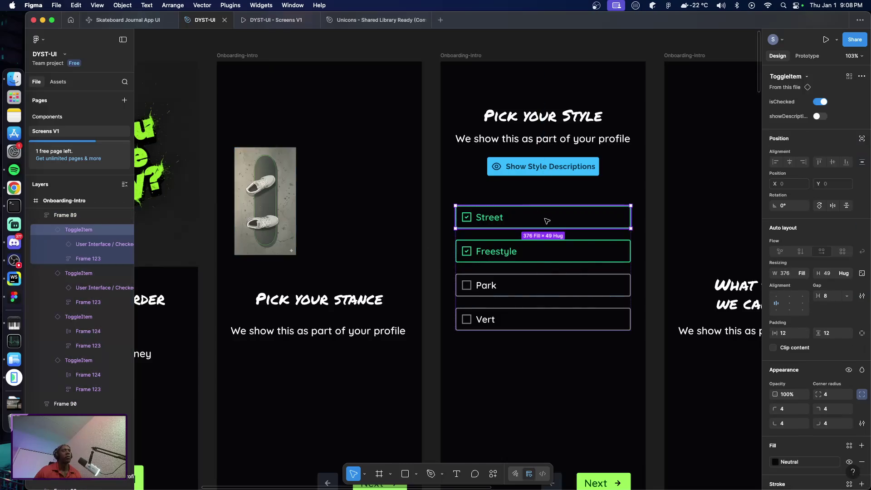
left_click(368, 271)
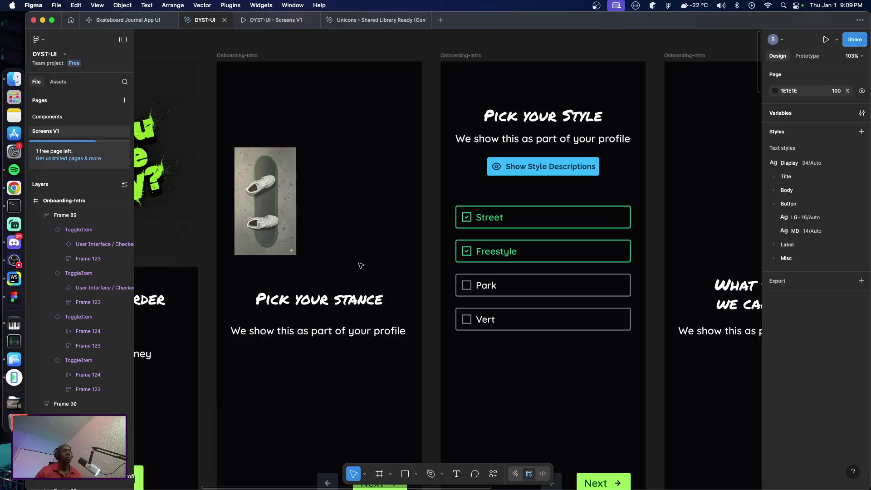
- Drag the Street–Vert checklist down from Y 309 to Y 429, below the button
scroll(358, 268, "right", 5)
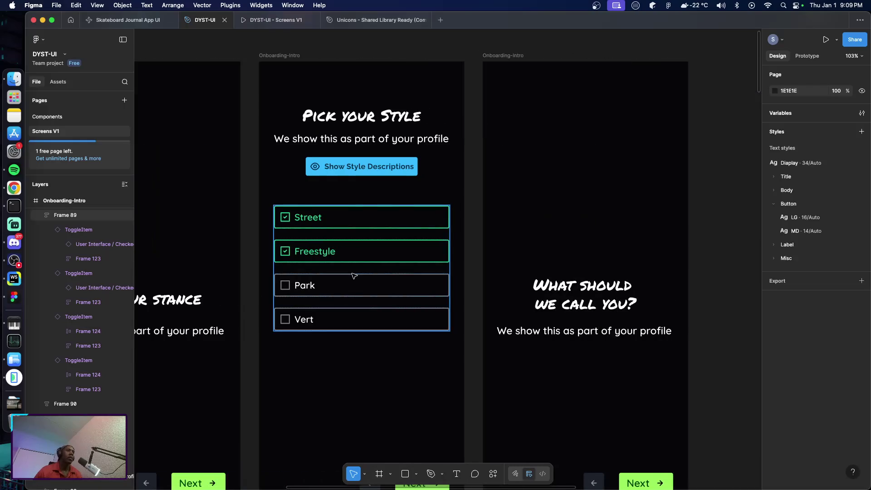
scroll(379, 289, "down", 3)
left_click(383, 165)
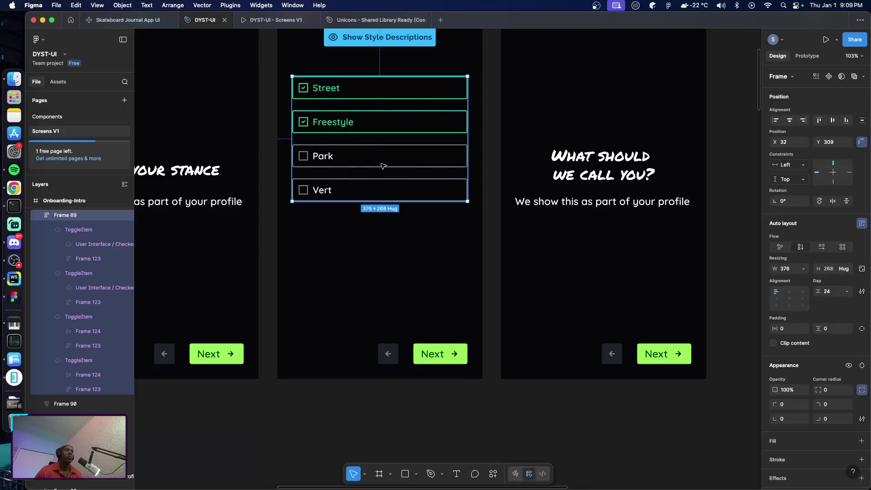
scroll(386, 177, "up", 5)
scroll(408, 254, "down", 4)
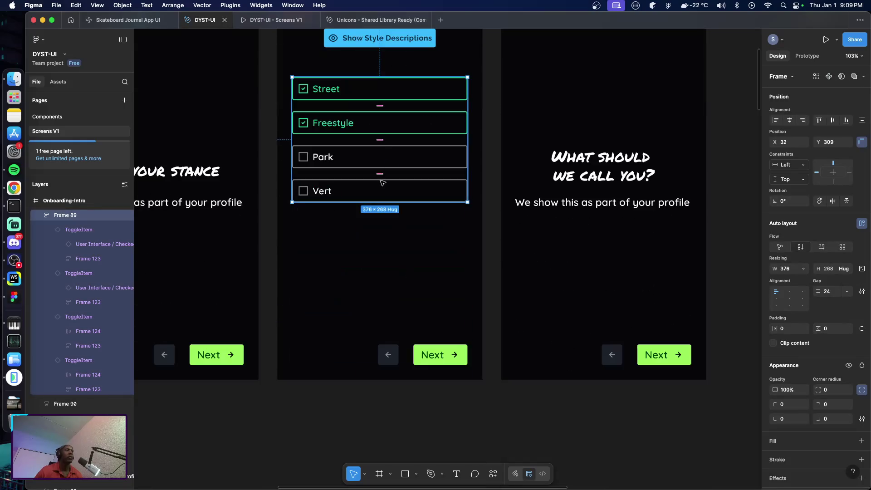
left_click_drag(404, 91, 405, 146)
scroll(389, 292, "up", 3)
scroll(389, 248, "up", 1)
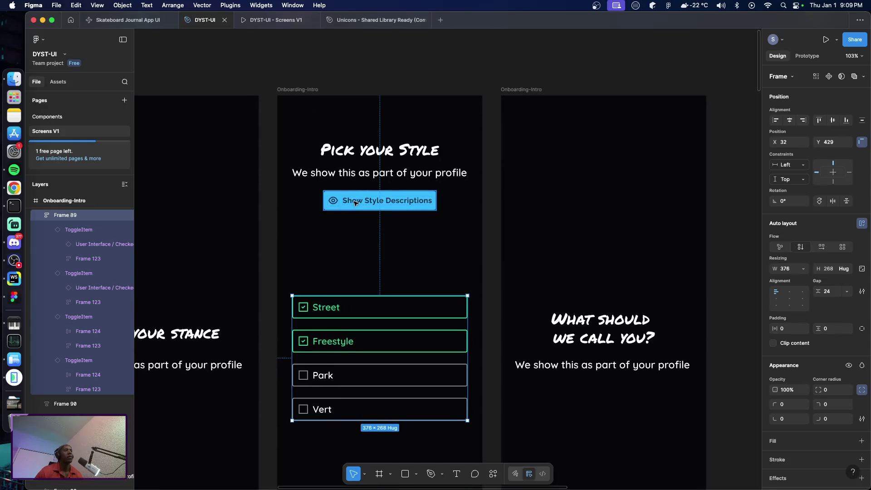
left_click(363, 154)
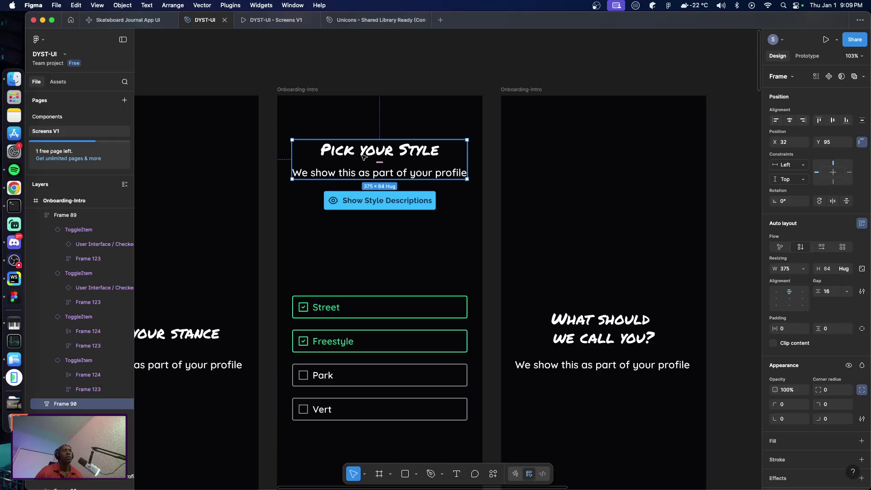
left_click(369, 209)
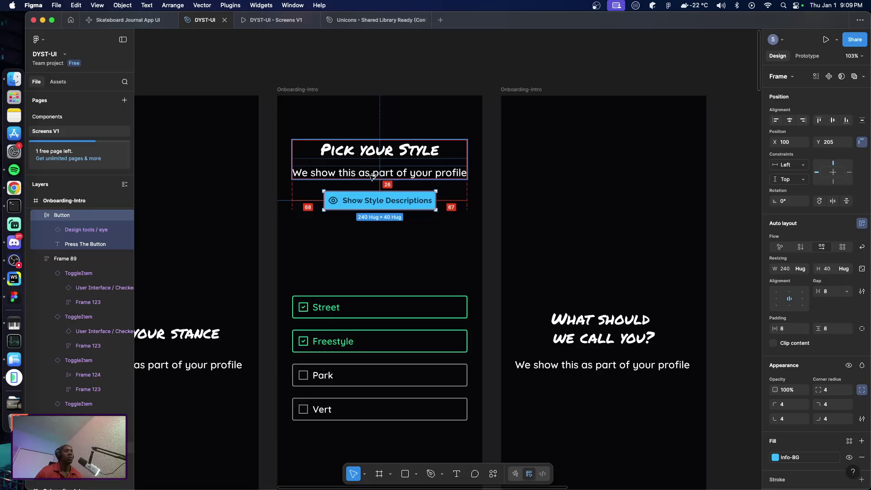
- Move the Show Style Descriptions button into the title group beneath the subtitle
left_click(374, 208)
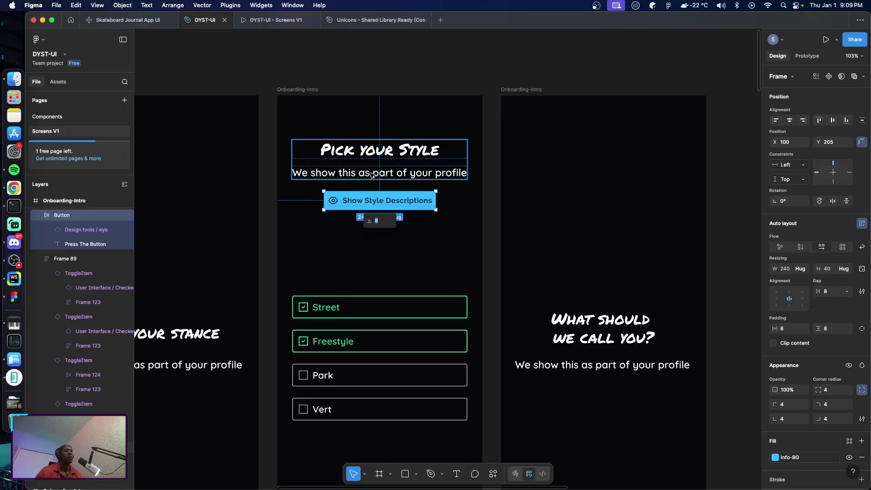
key("Escape")
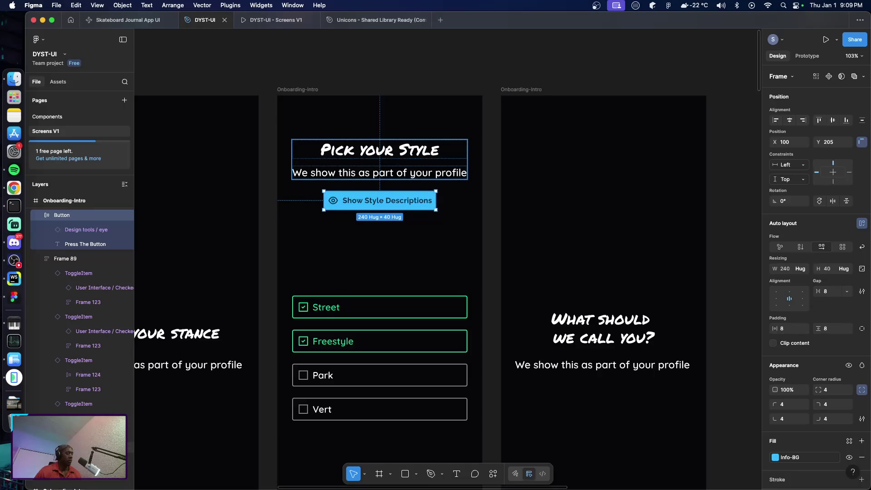
key("shift+Up")
left_click_drag(285, 125, 464, 232)
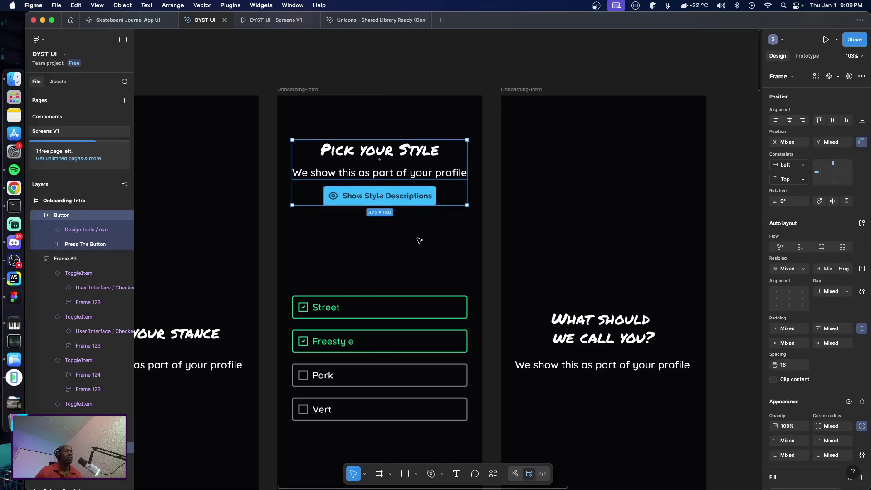
mouse_move(418, 200)
left_mouse_down()
mouse_move(413, 177)
mouse_move(385, 182)
left_mouse_up()
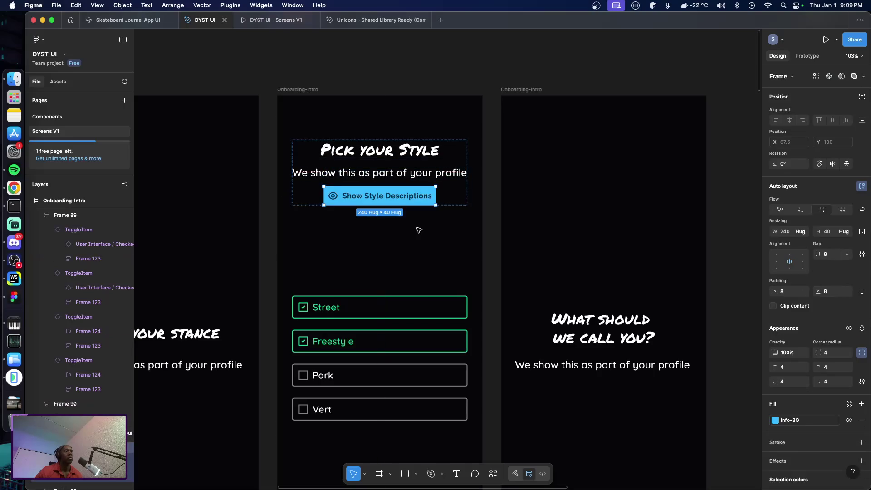
left_click(386, 183)
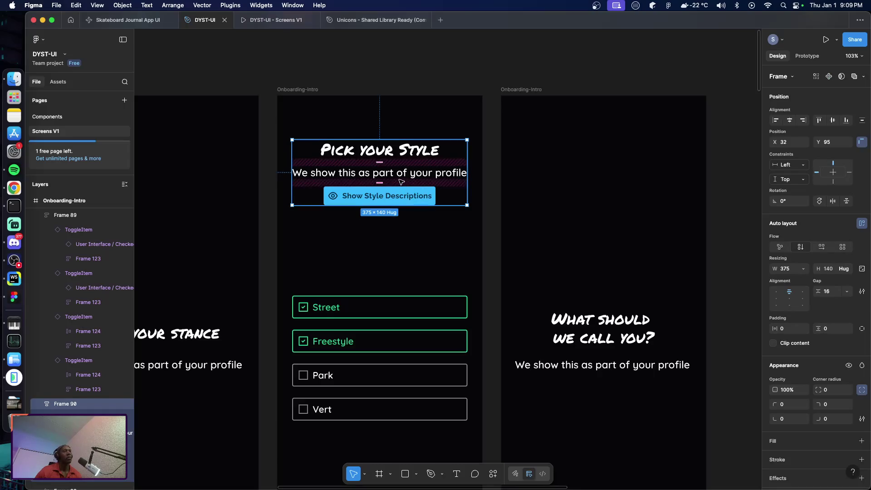
left_click_drag(396, 175, 393, 219)
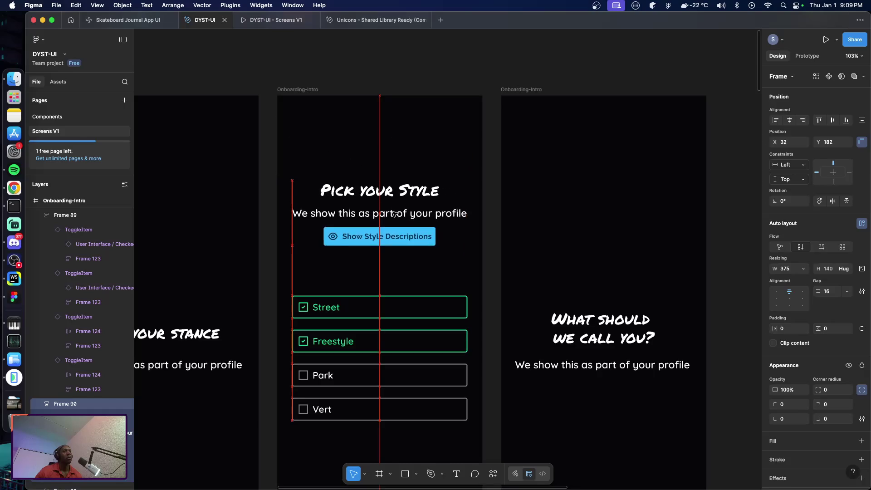
left_click_drag(394, 219, 394, 189)
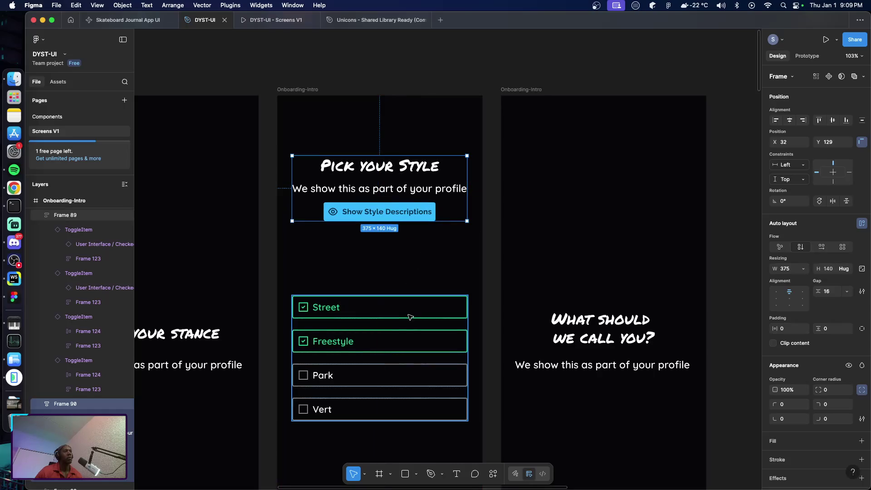
- Move the checklist up and set its vertical constraint to Center
left_click_drag(409, 312, 409, 284)
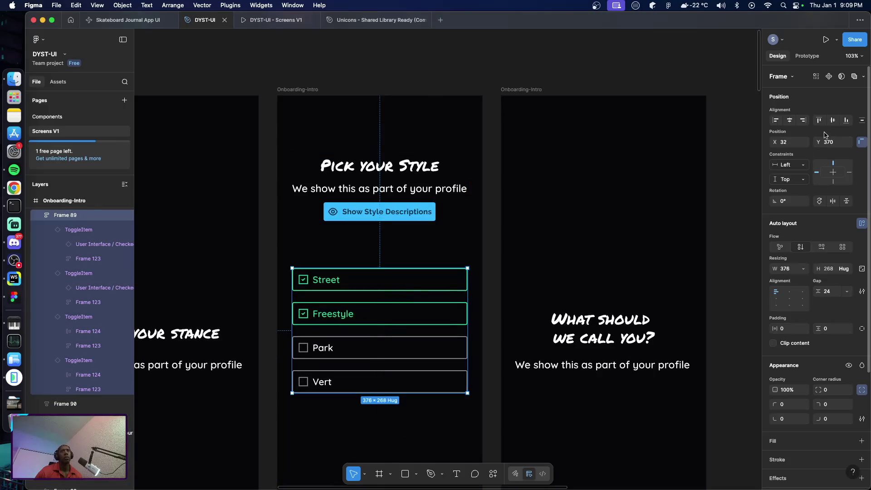
left_click(833, 120)
scroll(384, 310, "down", 5)
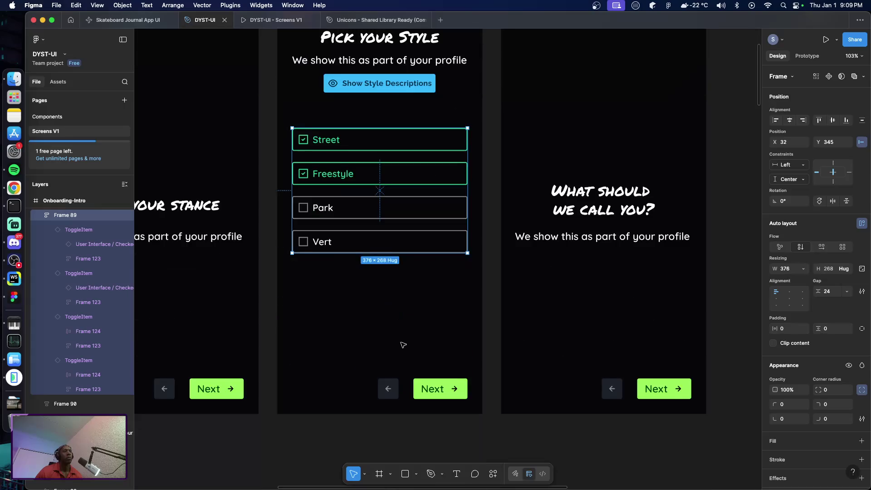
scroll(402, 346, "up", 5)
- Nudge the title group down to Y 155, just above the style cards
left_click(382, 183)
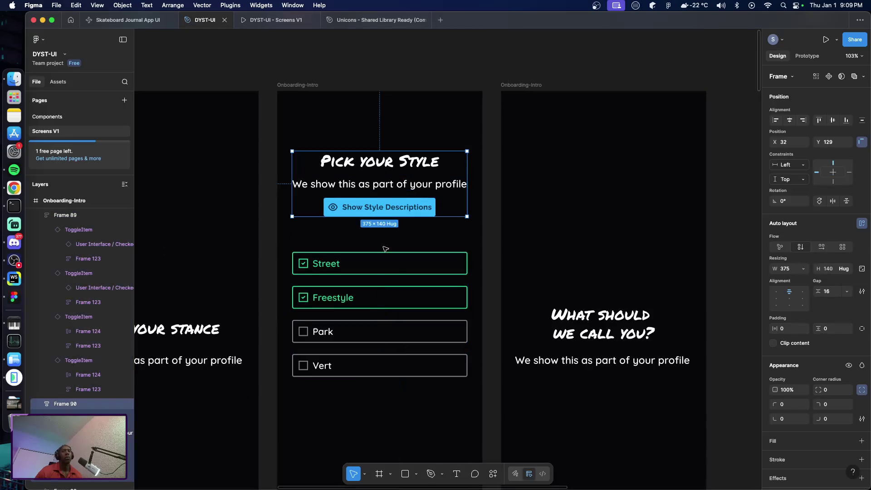
scroll(387, 242, "down", 3)
scroll(386, 210, "up", 3)
key("alt")
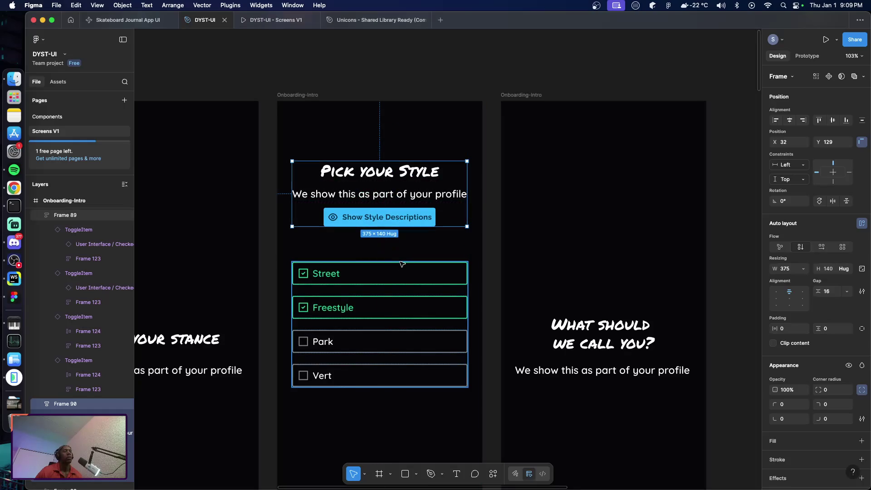
key("shift+Down")
key("Down")
key("Down")
key("Down")
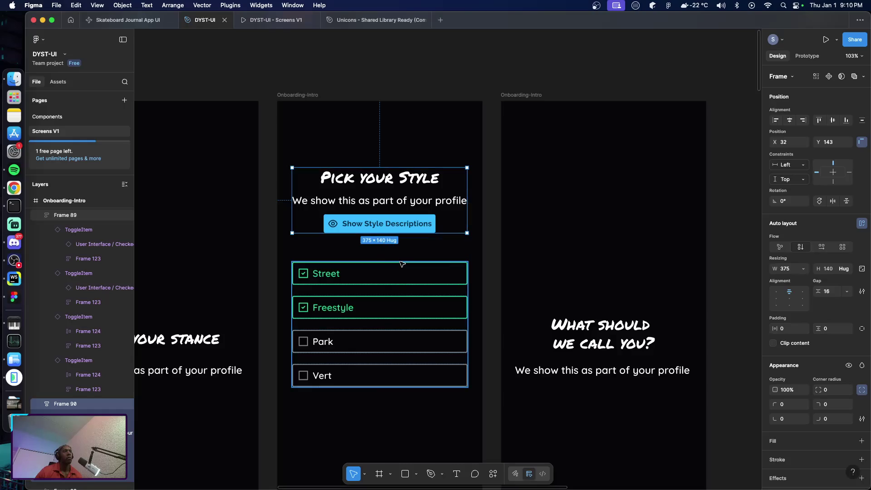
key("Down")
key("Down")
key("shift+Down")
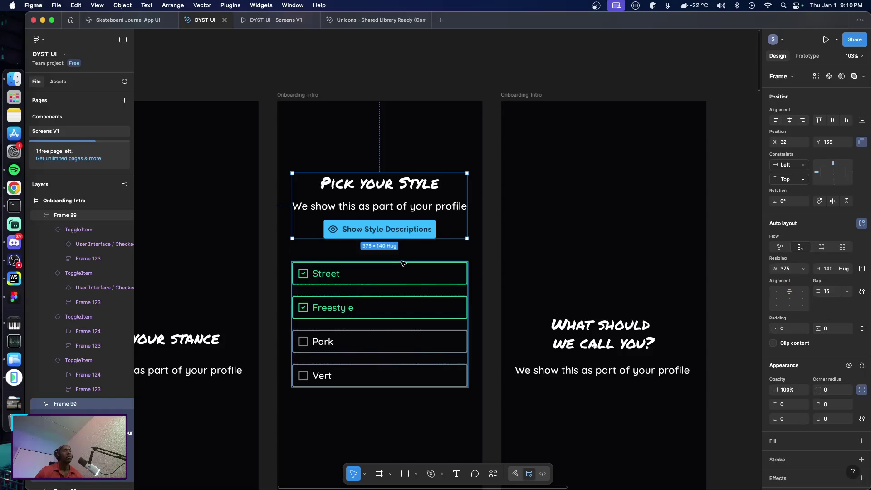
scroll(404, 263, "down", 5)
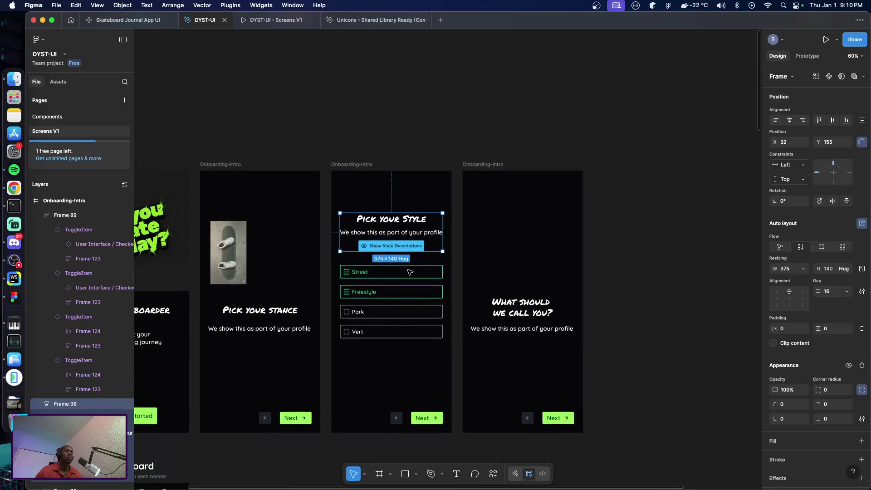
- Move the Pick your Style title block (Frame 90) down to Y 409, just above the checklist
left_click(609, 345)
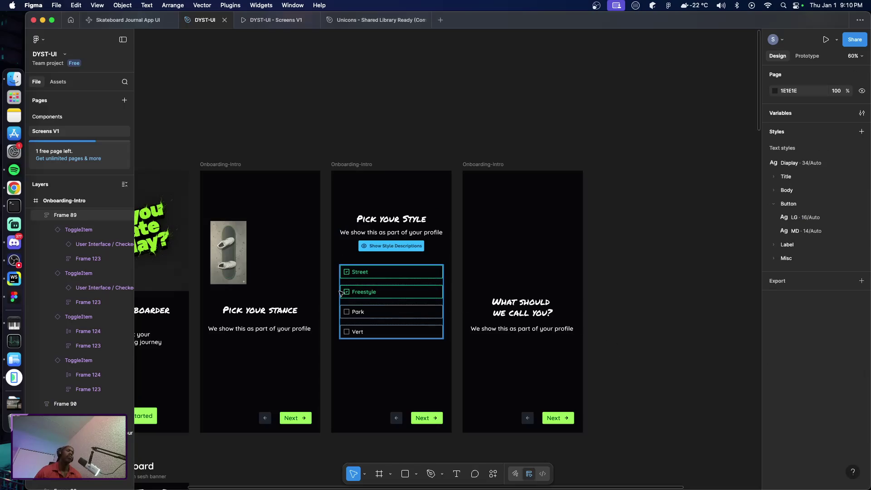
left_click(405, 297)
key("shift+Down")
key("shift+Down")
key("shift+Down")
key("shift+Down")
key("shift+Down")
key("shift+Down")
key("shift+Down")
key("shift+Down")
key("shift+Down")
key("shift+Down")
key("shift+Down")
key("shift+Down")
key("shift+Down")
key("shift+Down")
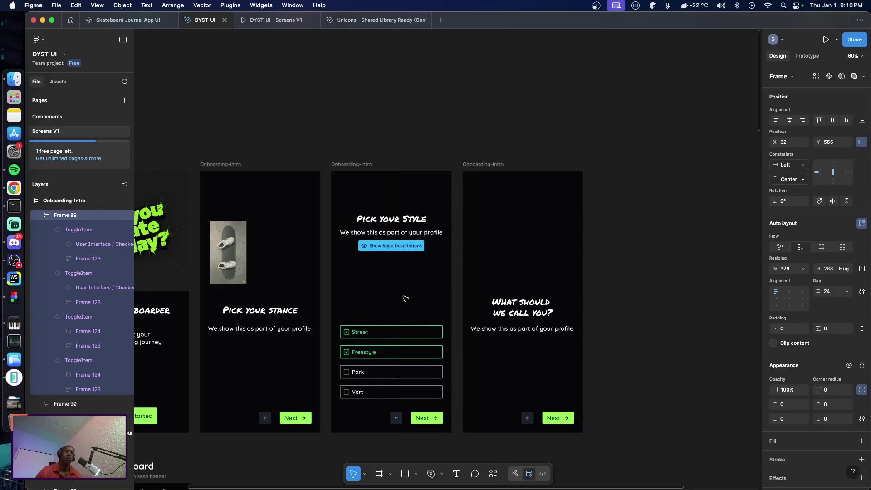
key("Up")
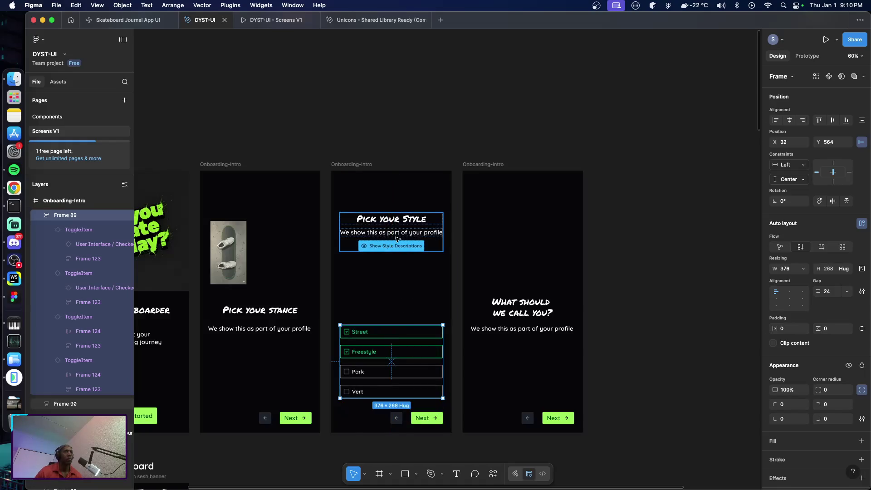
left_click(397, 239)
left_click(833, 119)
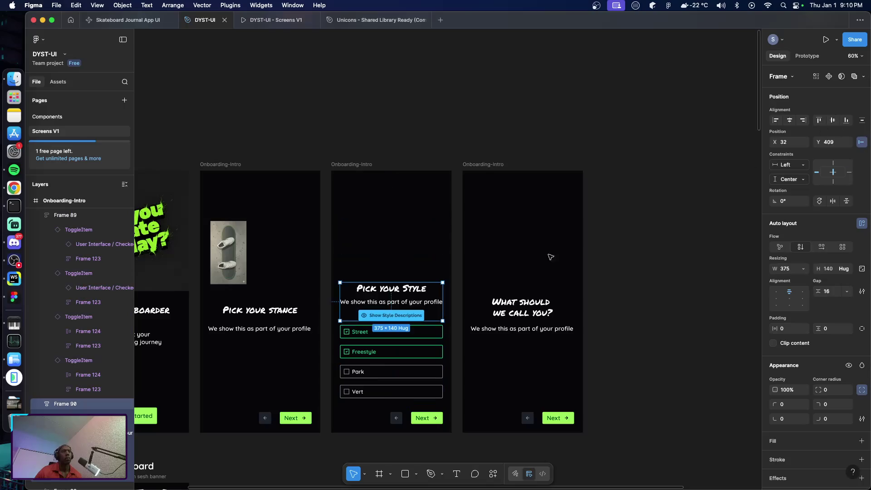
left_click(646, 308)
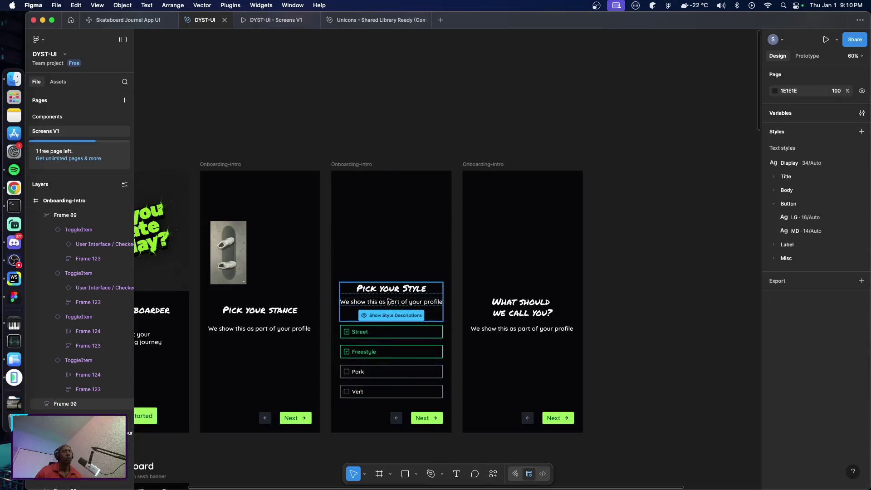
- Nudge the checklist (Frame 89) slightly lower to Y 582
left_click(407, 379)
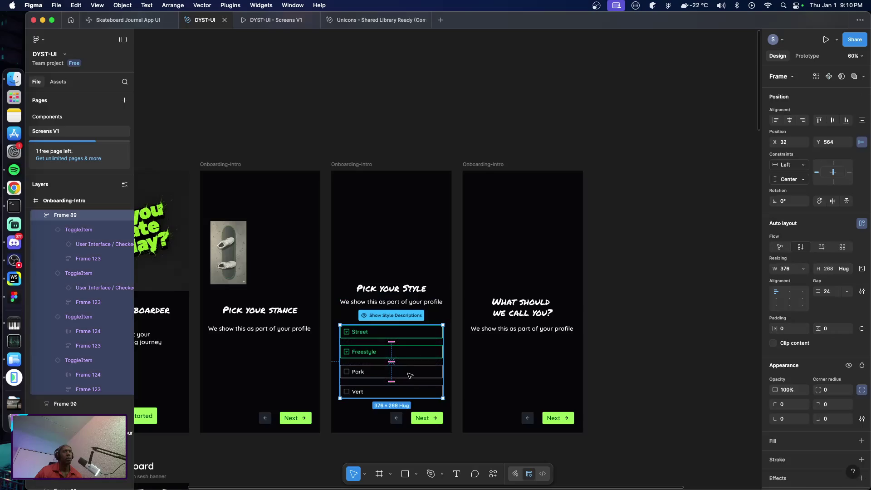
key("shift+Down")
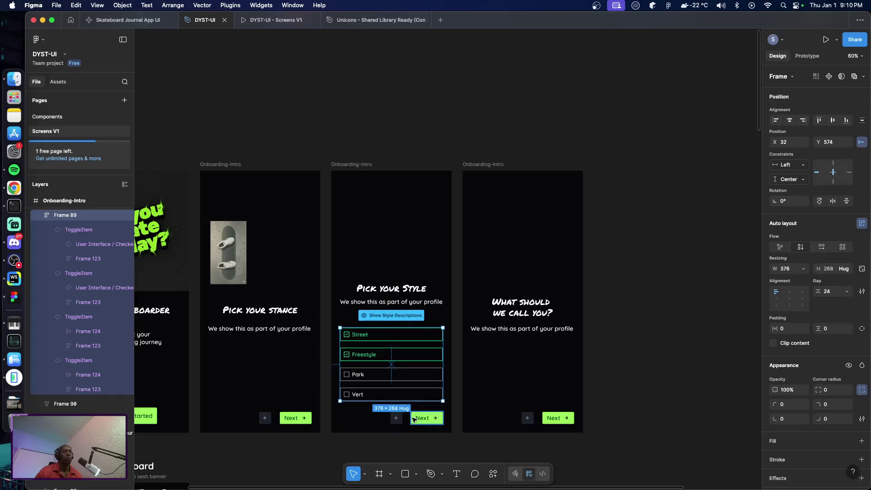
key("Down")
key("Down")
key("Down")
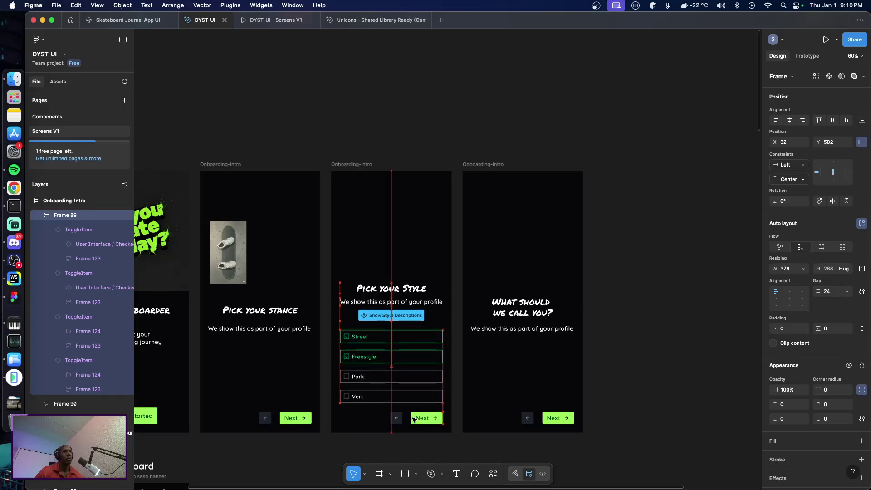
left_click(631, 376)
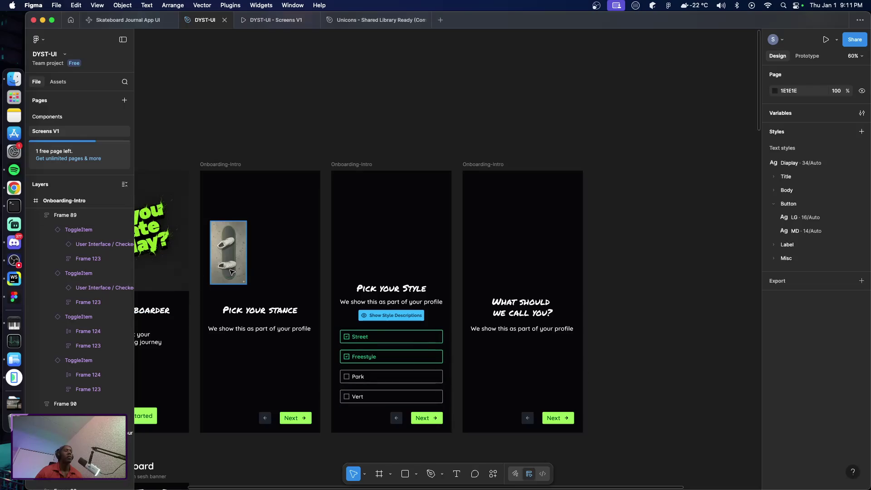
- Move the skateboard image up and wrap the stance heading and subtitle in auto layout
left_click_drag(231, 272, 270, 255)
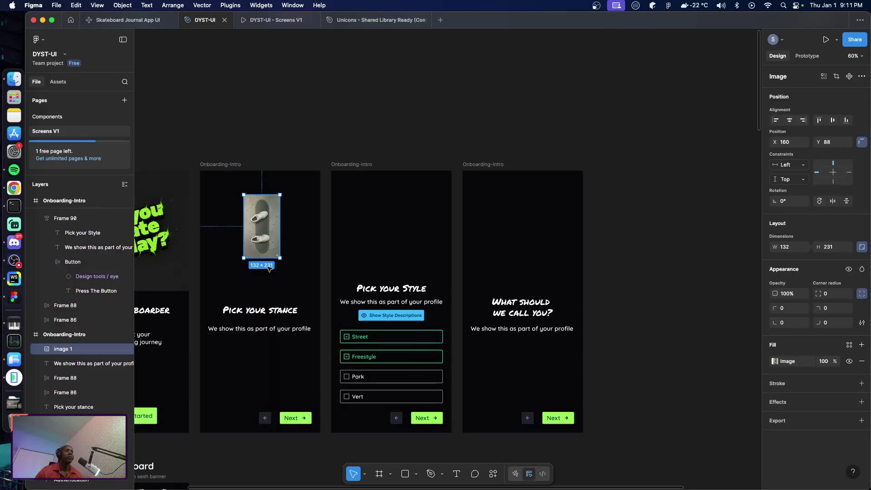
left_click(269, 311)
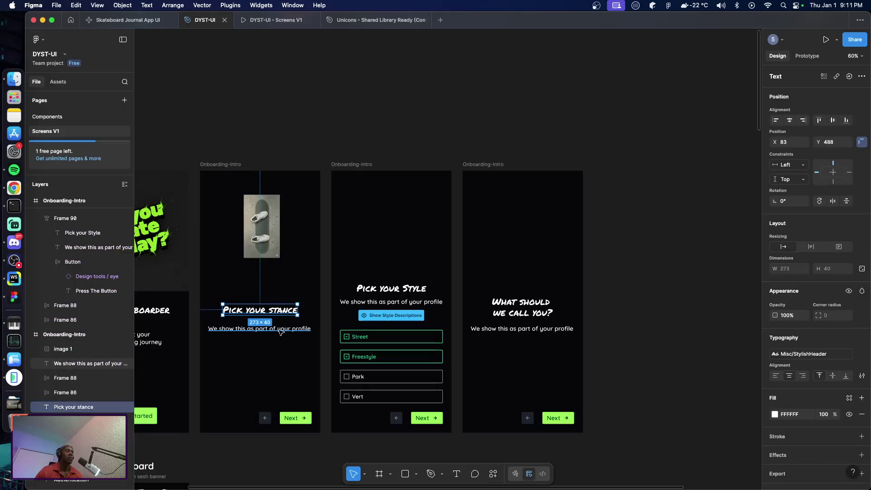
left_click(281, 330, "shift")
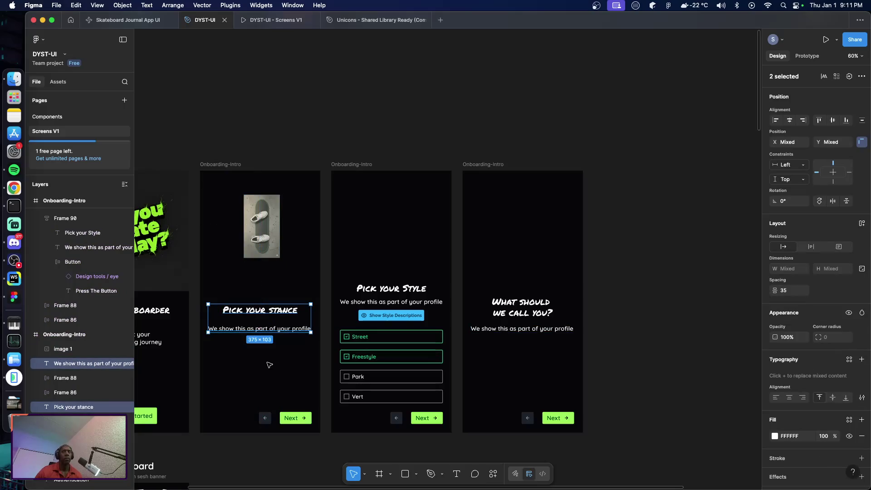
key("shift+a")
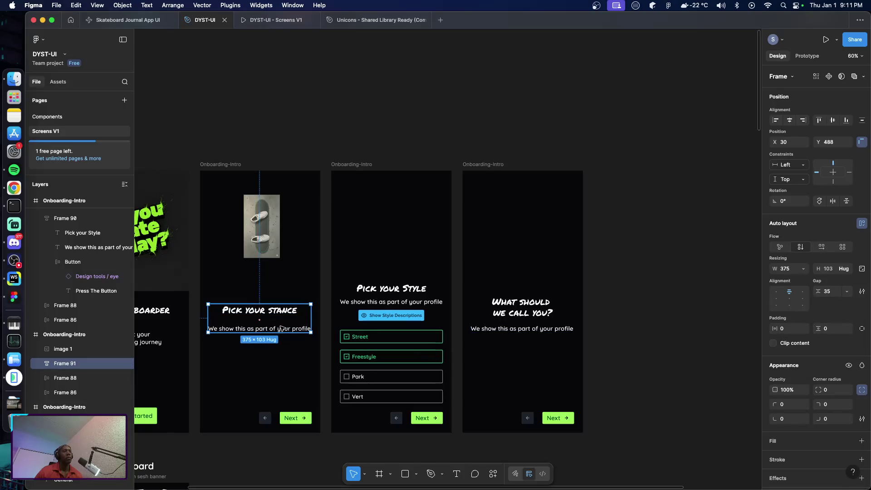
- Set the stance heading block's gap to 16, matching the style screen's heading block
double_click(410, 301)
left_click(411, 293)
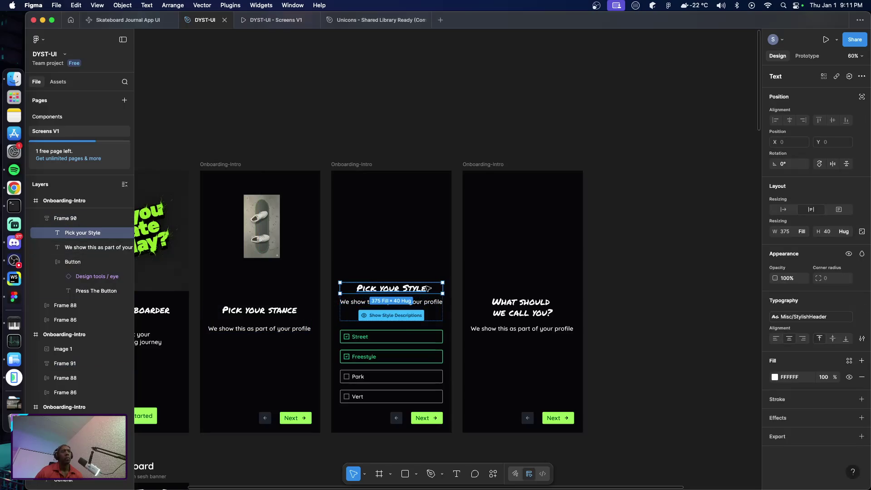
key("Escape")
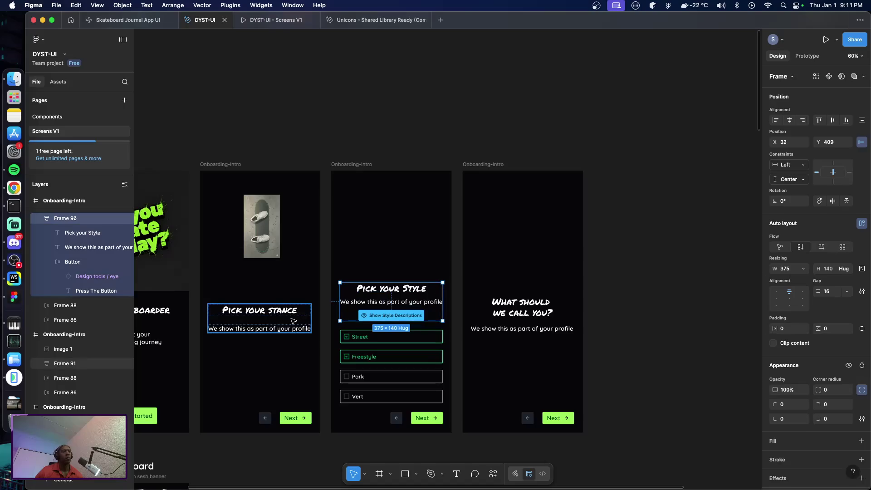
left_click(259, 318)
left_click(830, 292)
type("35")
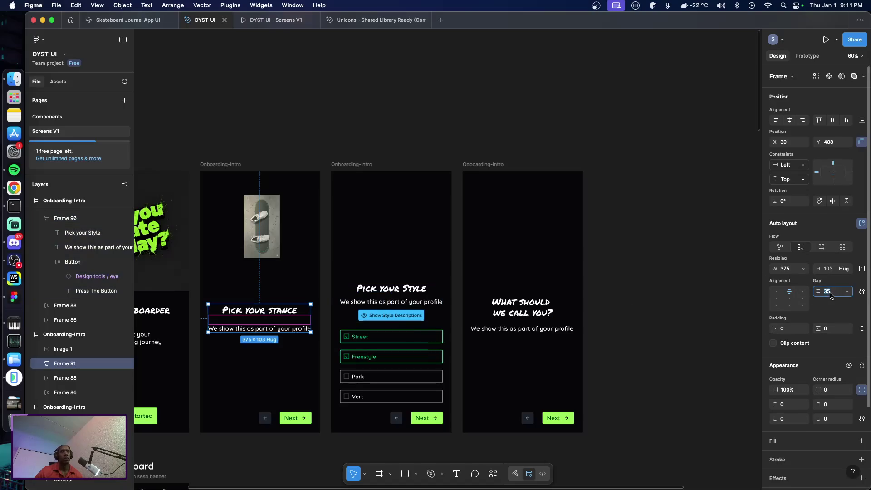
key("BackSpace")
key("BackSpace")
type("16")
key("Return")
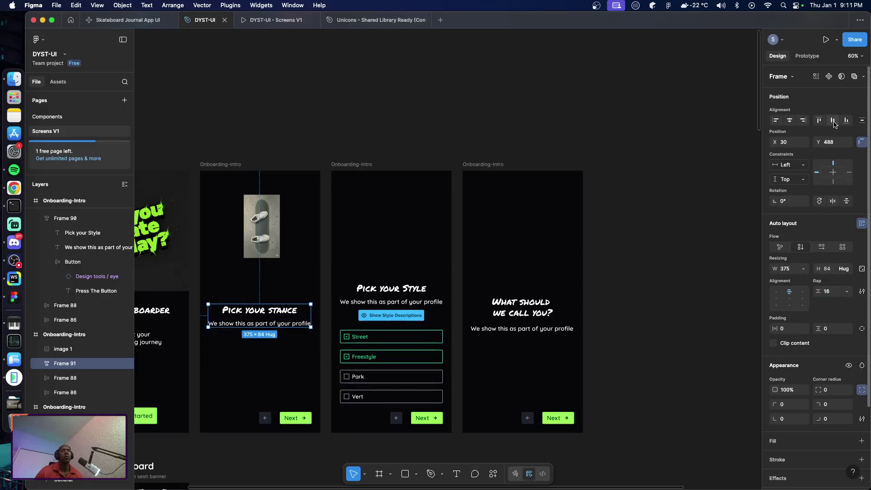
left_click(264, 364)
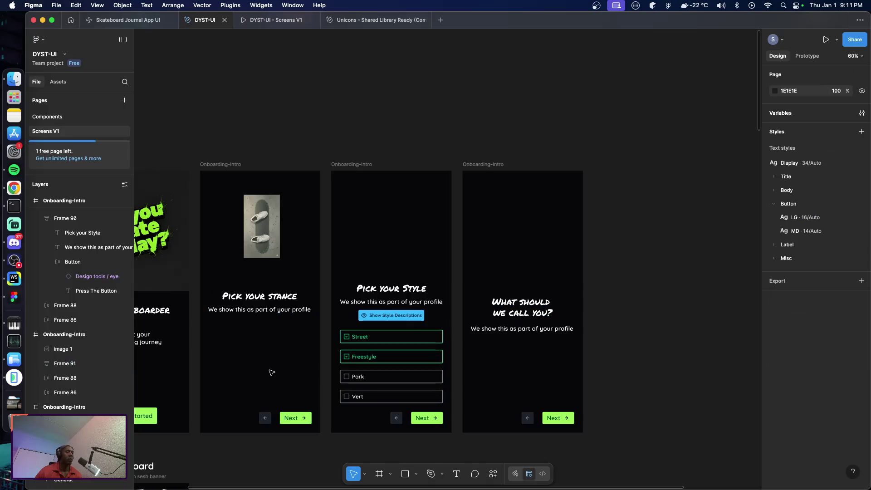
scroll(271, 367, "left", 2)
scroll(274, 363, "left", 2)
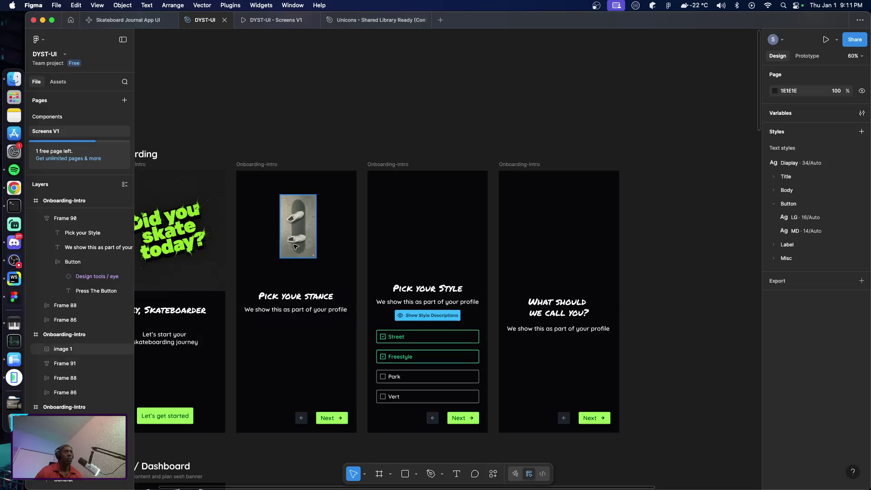
- Lower the skateboard image about 29 px toward the Pick your stance heading
left_click_drag(297, 233, 299, 255)
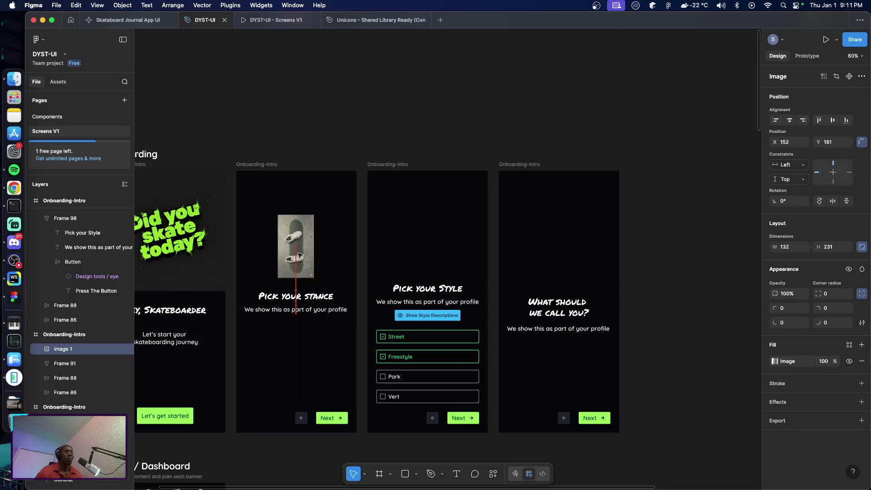
left_click(293, 351)
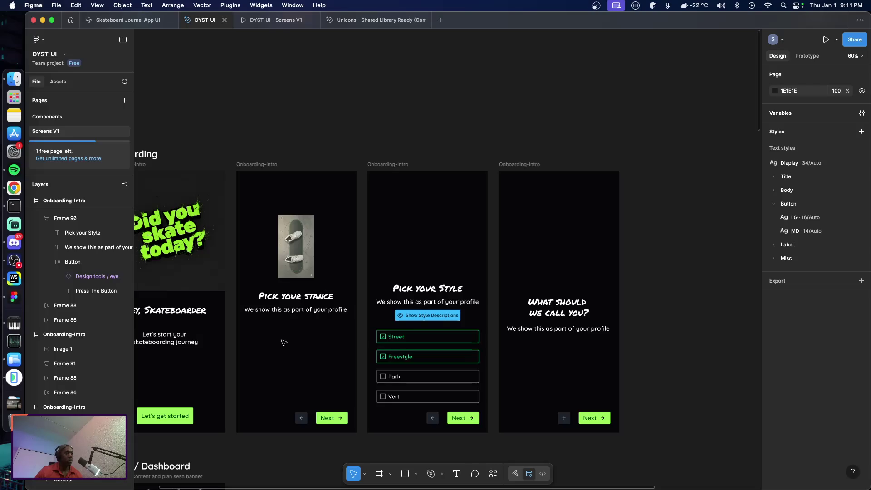
key("t")
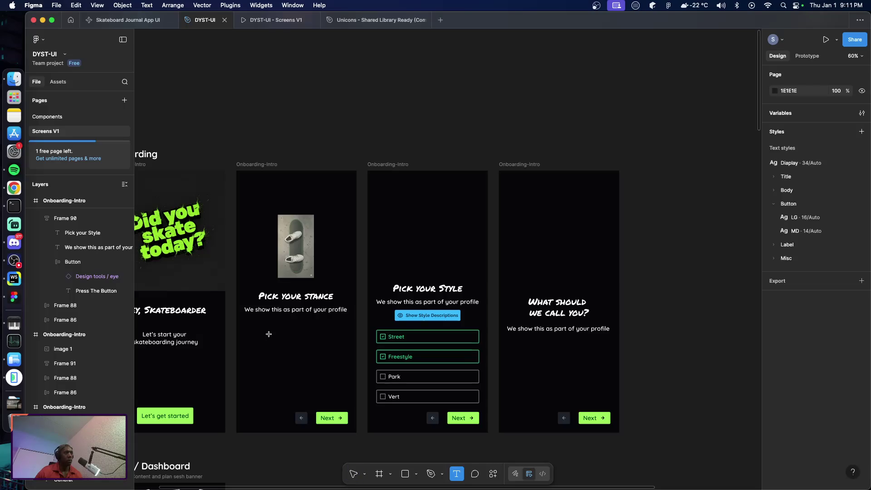
key("v")
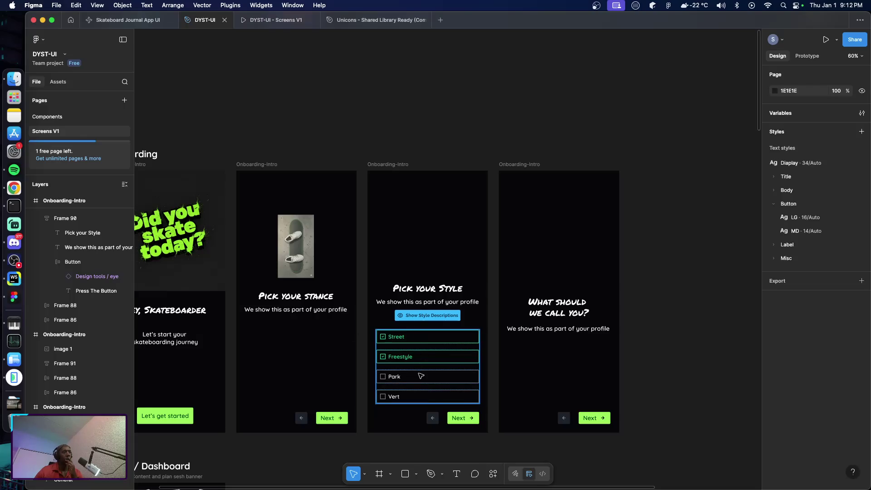
- Paste a copy of the checked Street toggle onto the stance screen below the subtitle
left_click(415, 339)
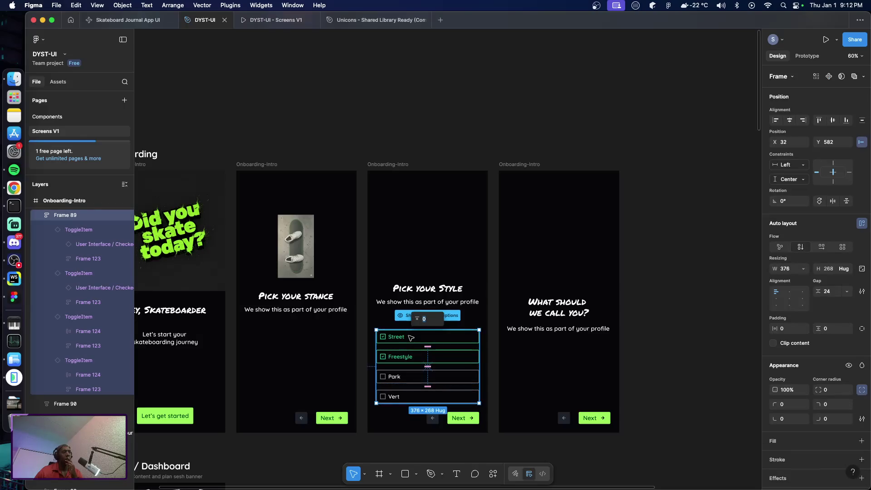
left_click(411, 338)
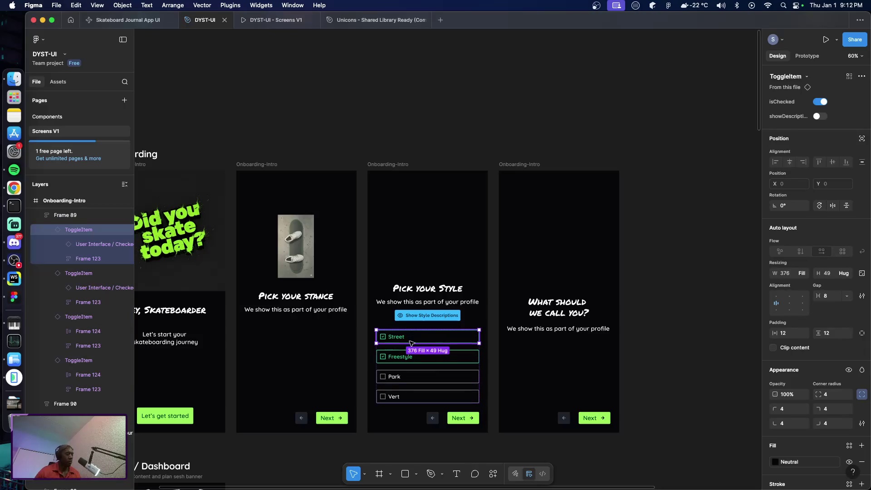
left_click(285, 332)
left_click(258, 165)
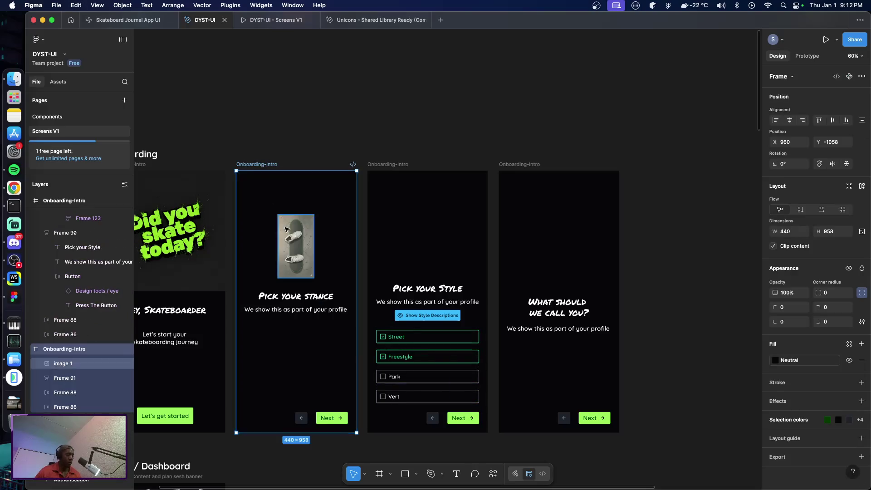
key("ctrl+v")
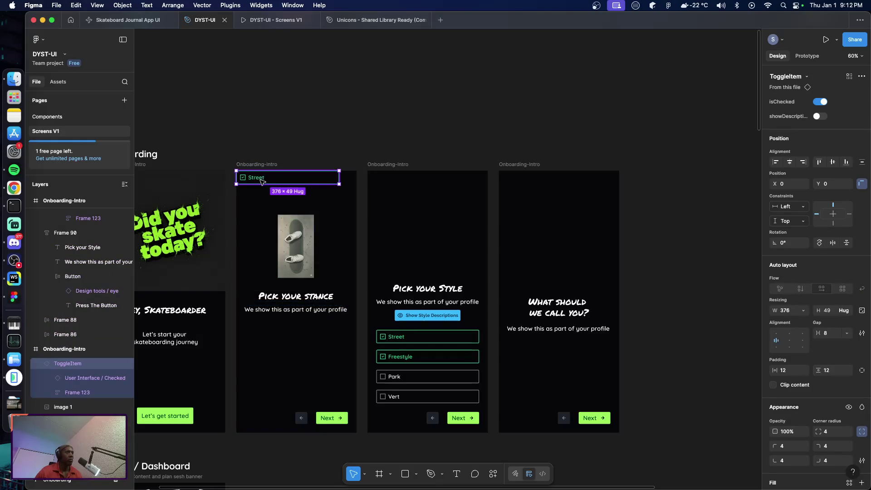
left_click_drag(261, 181, 270, 334)
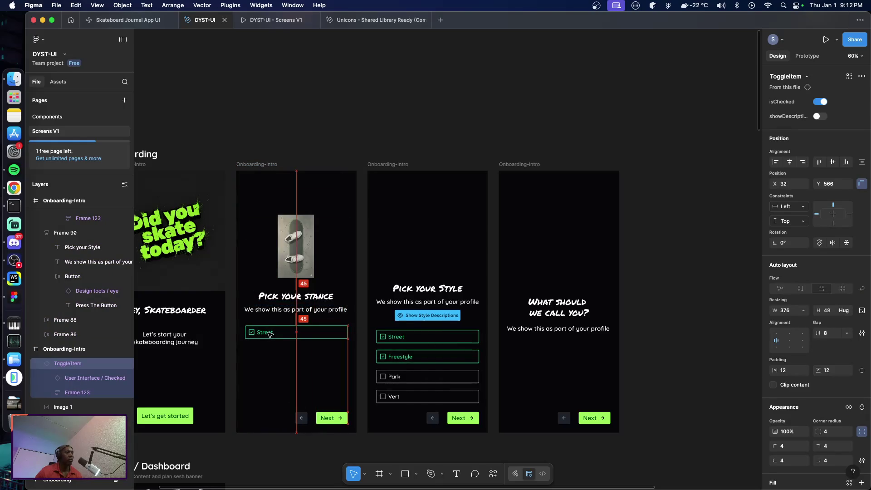
- Relabel the pasted toggle 'Regular'
double_click(268, 333)
double_click(268, 333)
type("RE")
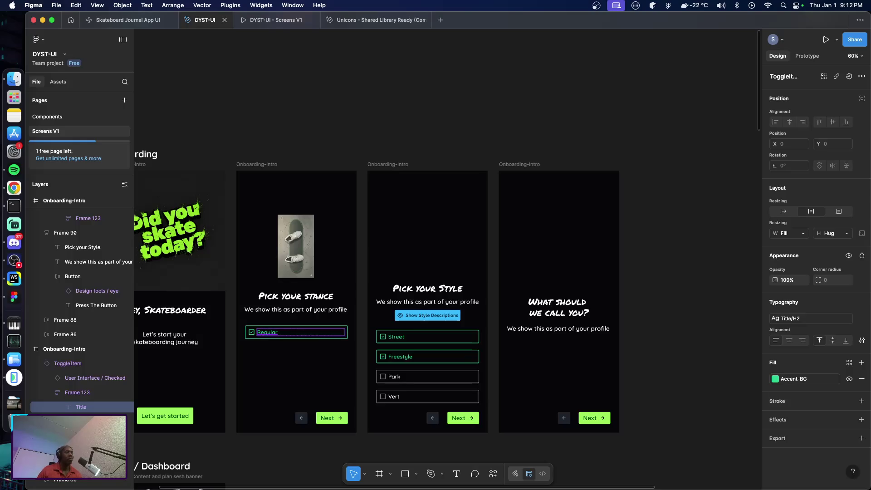
left_click(439, 381)
left_click(439, 381)
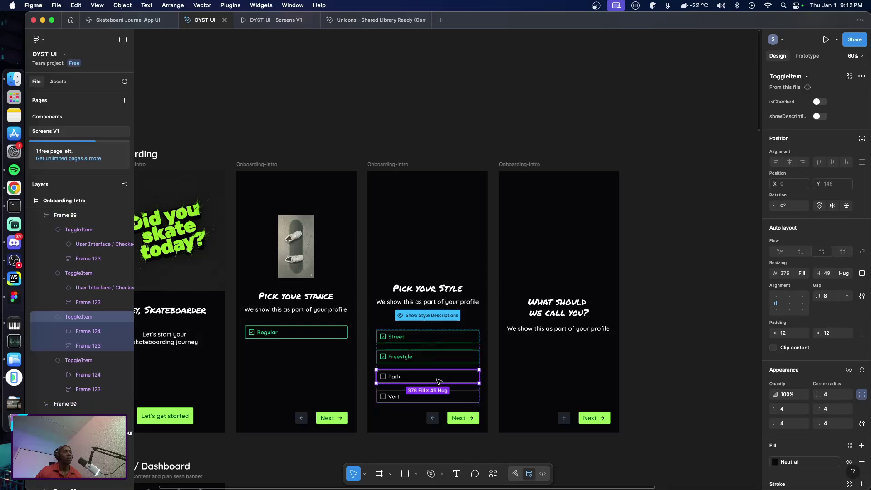
left_click(252, 358)
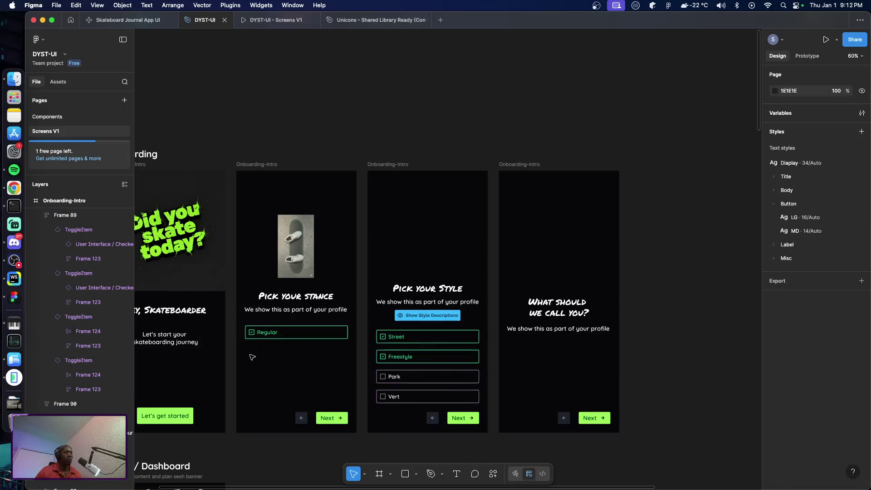
- Paste the unchecked Park toggle below Regular and relabel it 'Goofy'
right_click(252, 358)
left_click(327, 160)
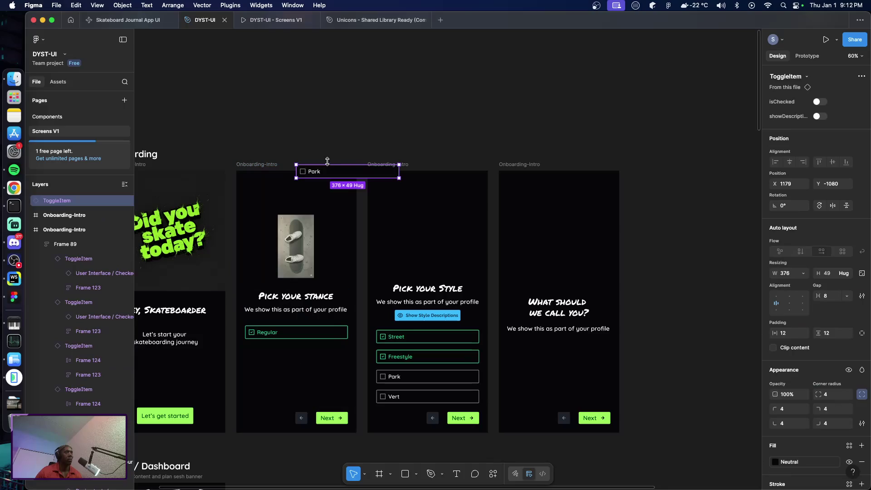
left_click_drag(327, 160, 275, 357)
double_click(268, 353)
double_click(267, 354)
type("Goofy")
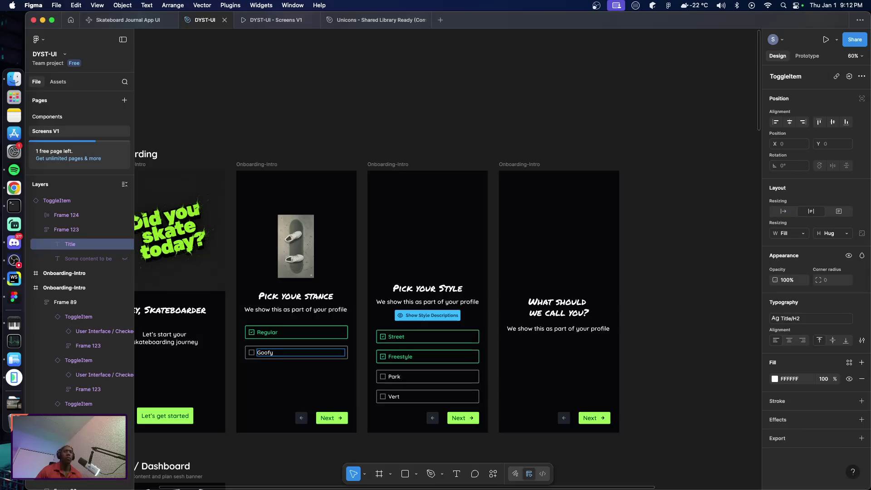
key("Escape")
left_click(273, 388)
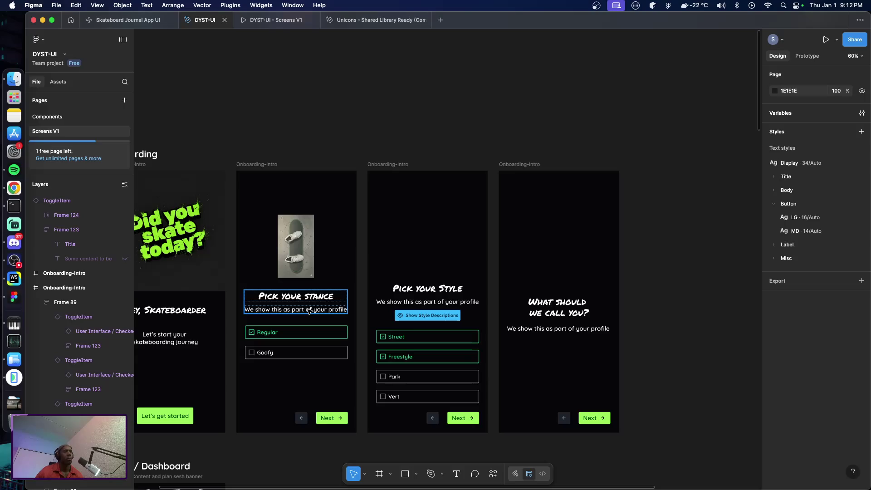
- Group the Regular and Goofy toggles as a plain group without an auto-layout wrapper
scroll(304, 335, "down", 3)
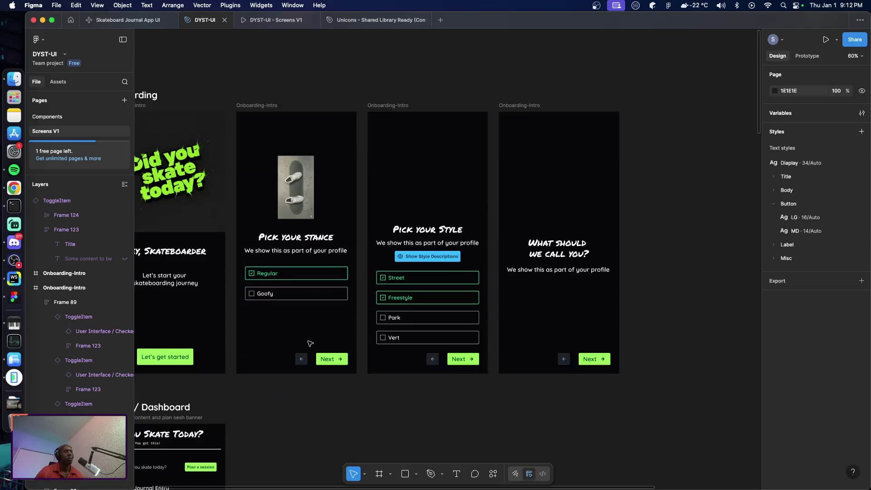
left_click(308, 274)
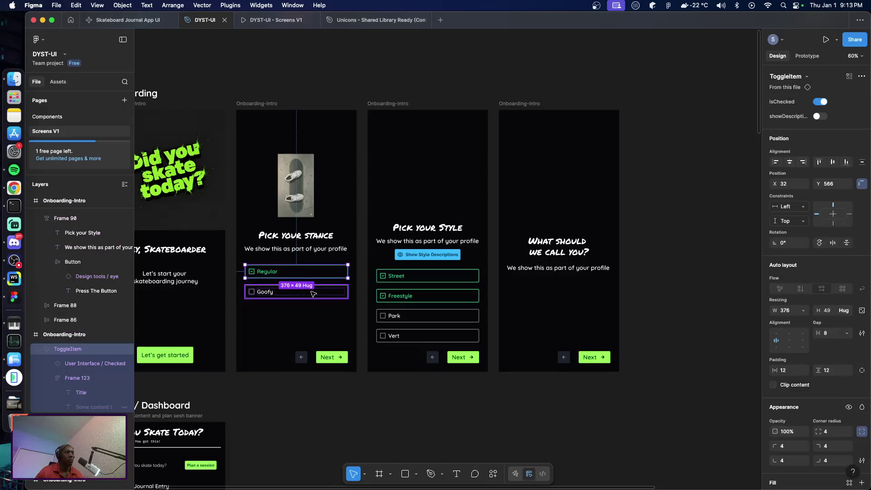
left_click(399, 286)
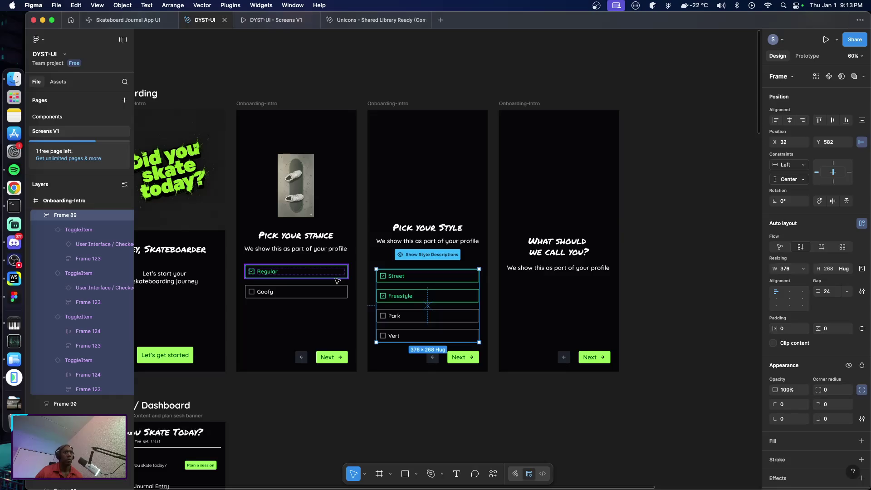
left_click(301, 278)
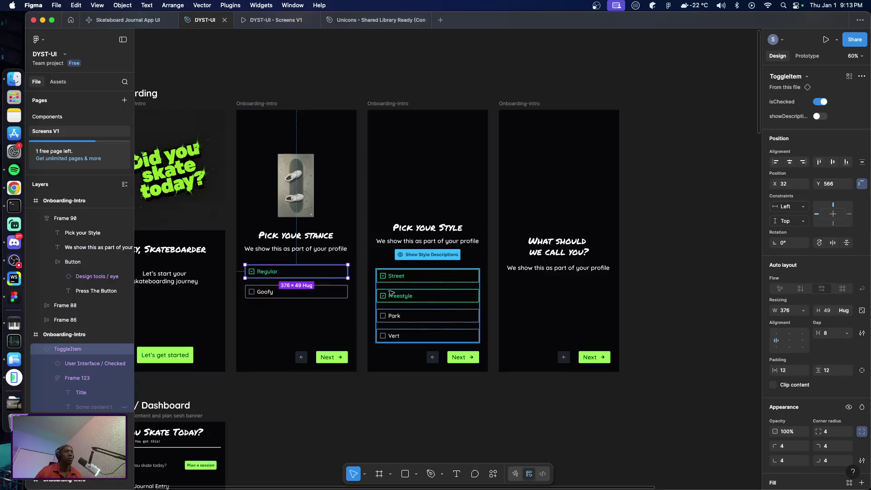
left_click(405, 296)
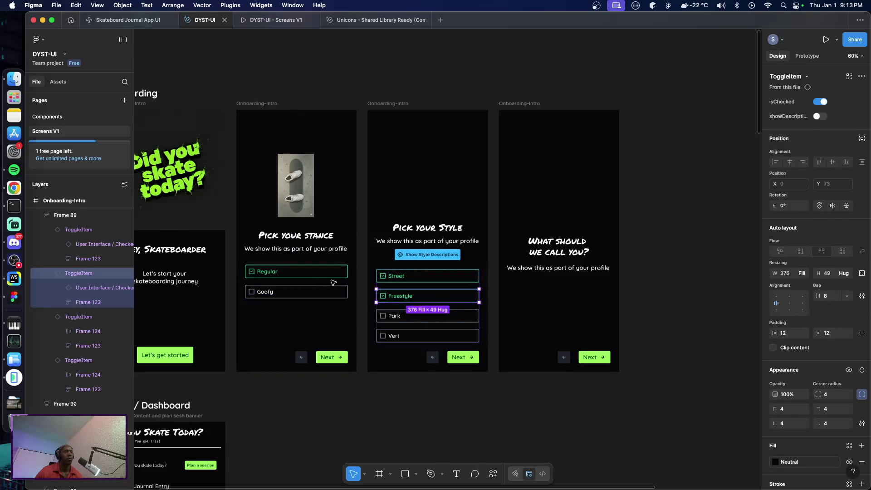
left_click(299, 290)
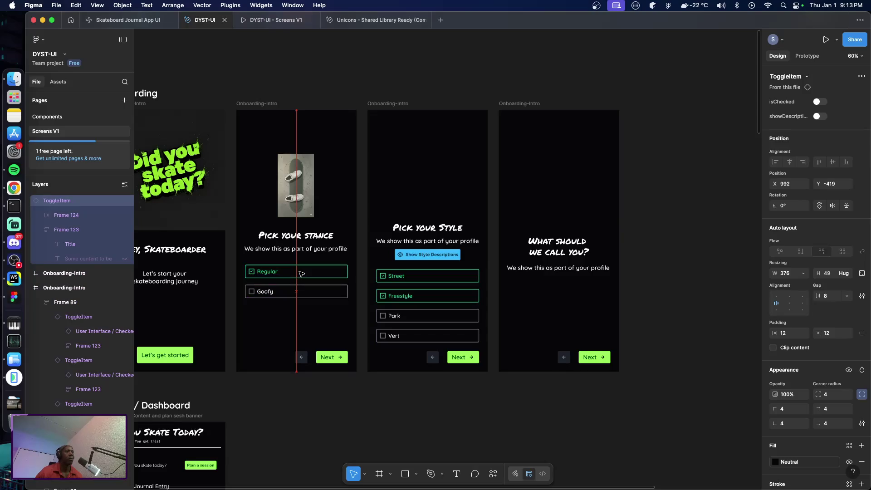
left_click_drag(241, 263, 320, 297)
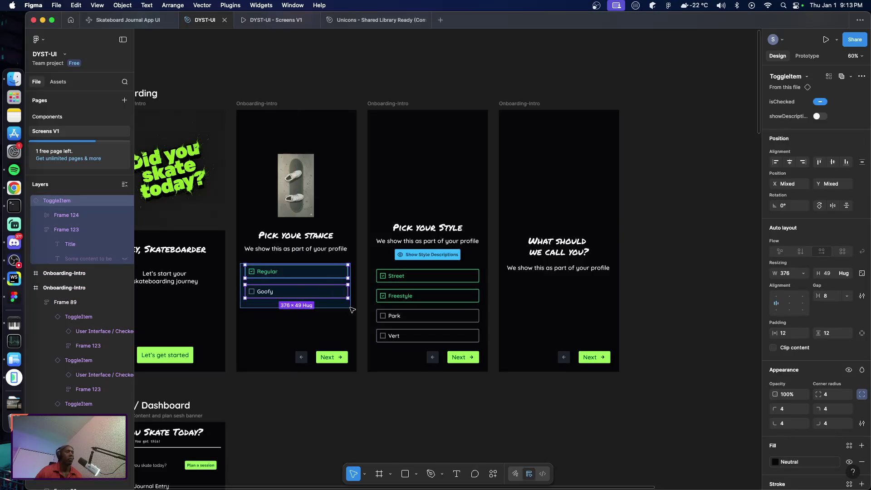
key("shift+a")
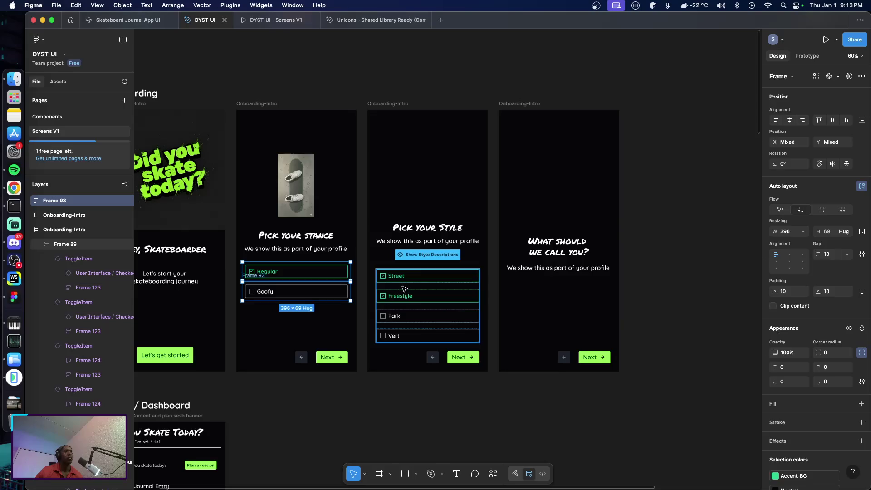
key("super+z")
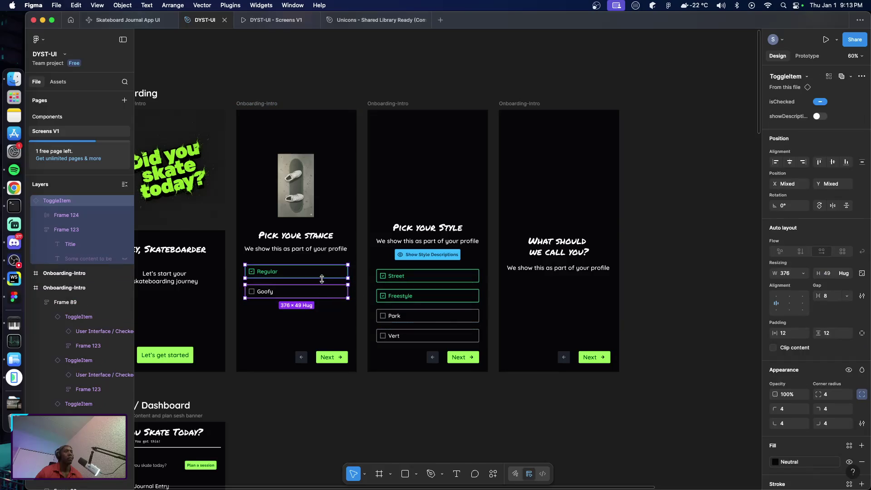
key("super+g")
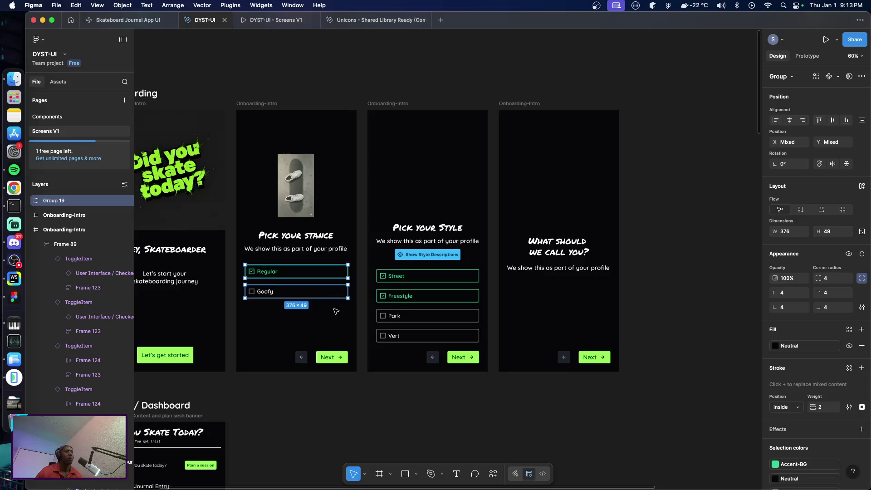
- Nudge the Regular and Goofy toggles slightly lower beneath the stance subtitle
key("shift+Down")
left_click(336, 314)
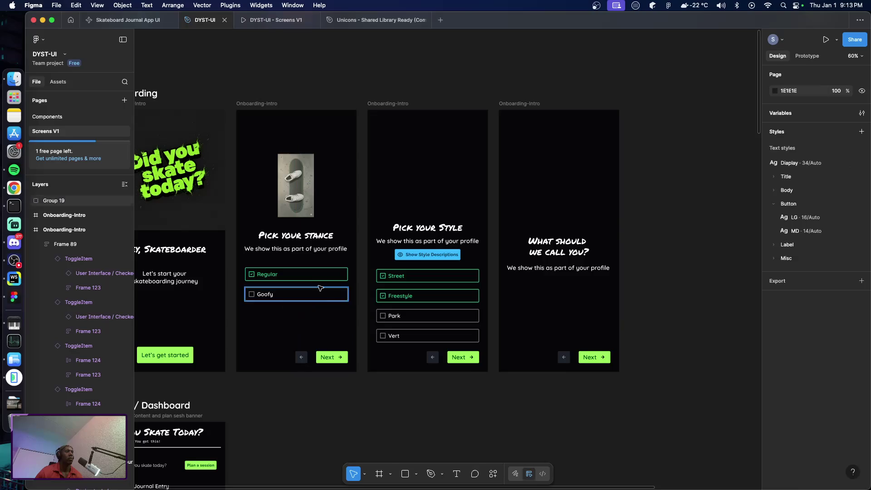
left_click(317, 278)
left_click(313, 290)
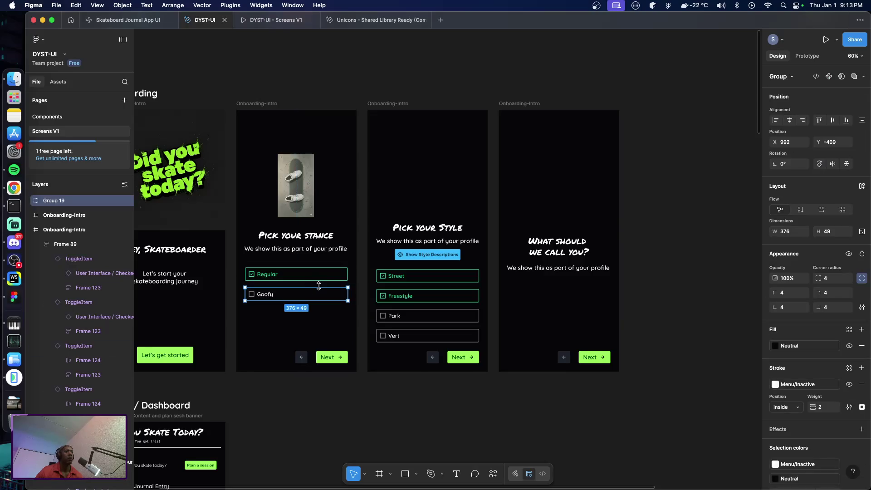
left_click(326, 286)
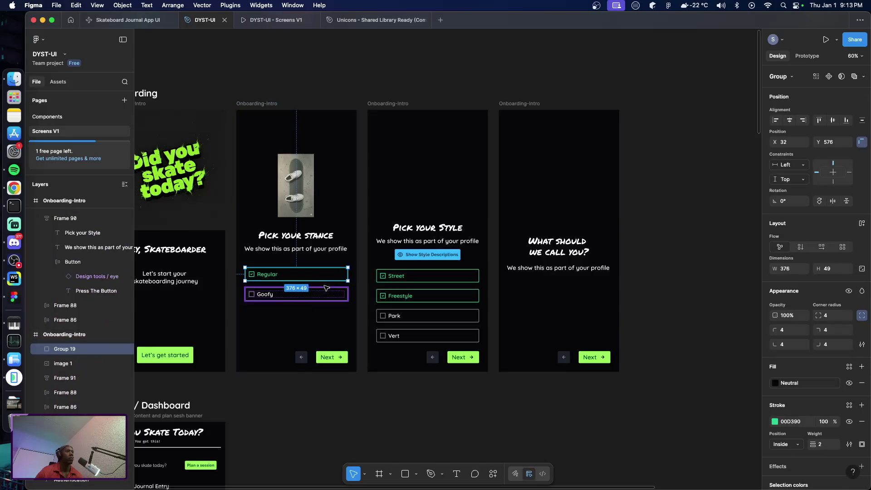
left_click(311, 306)
left_click(311, 288)
left_click(314, 275)
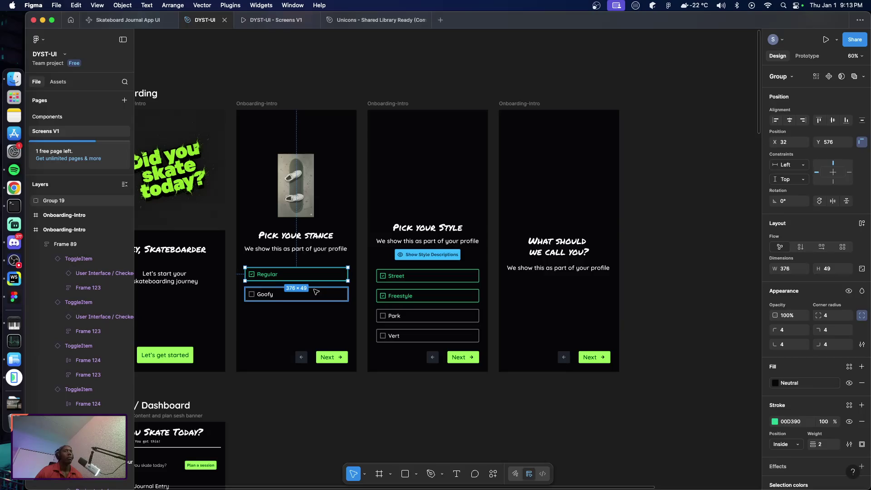
left_click_drag(316, 292, 320, 280)
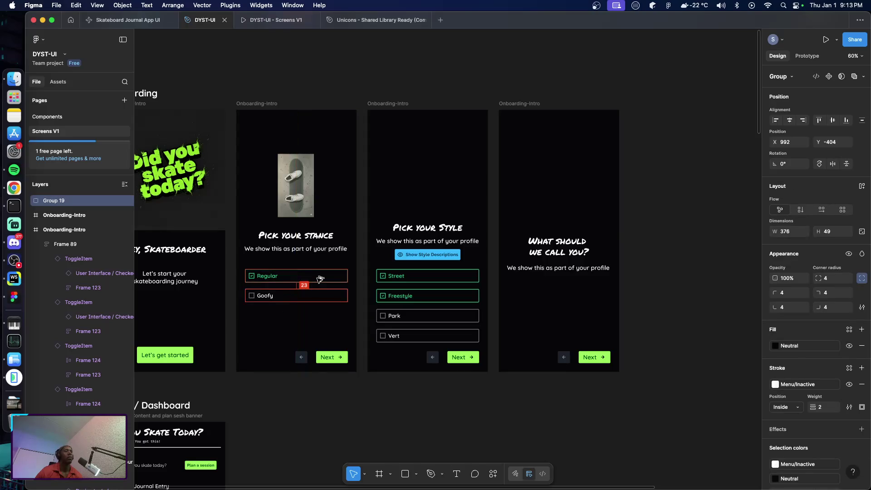
left_click_drag(319, 280, 321, 280)
left_click(315, 385)
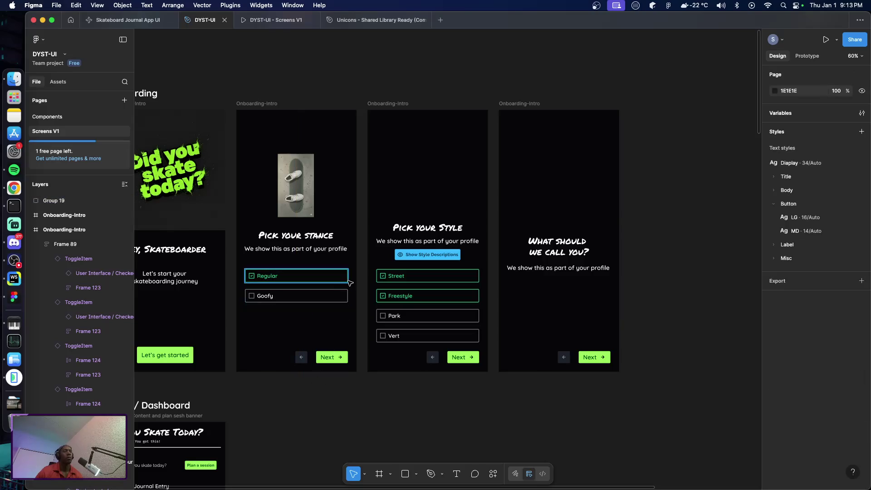
scroll(393, 391, "right", 3)
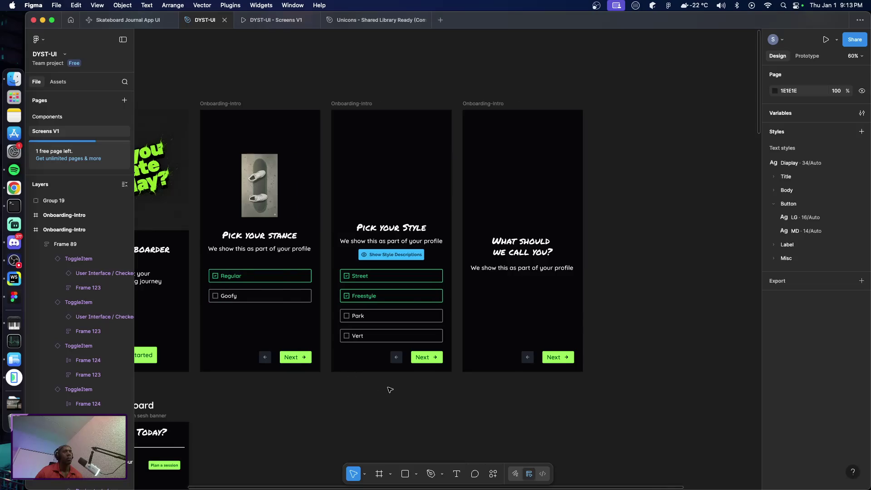
- Move the 'What should we call you?' heading up slightly
scroll(393, 390, "right", 3)
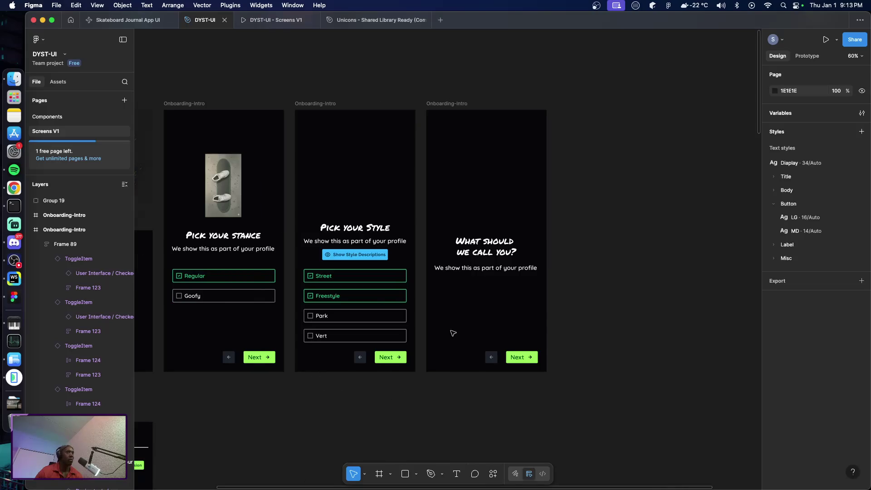
left_click(486, 249)
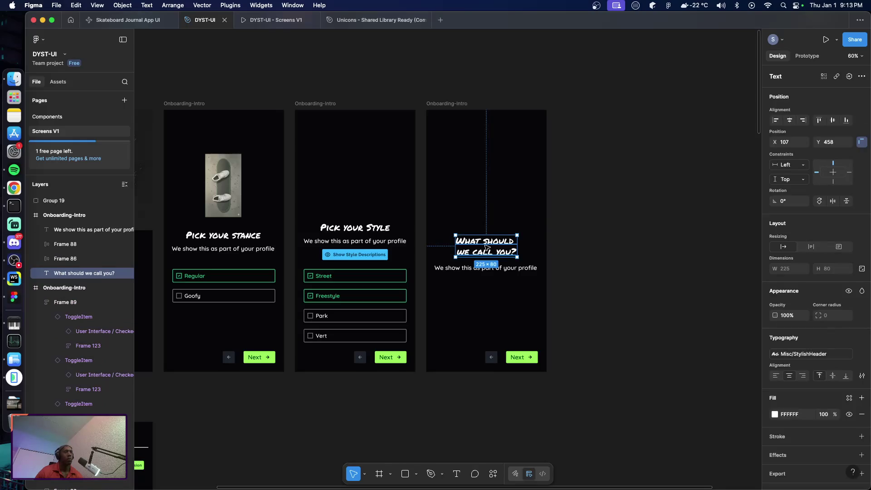
left_click_drag(486, 247, 486, 234)
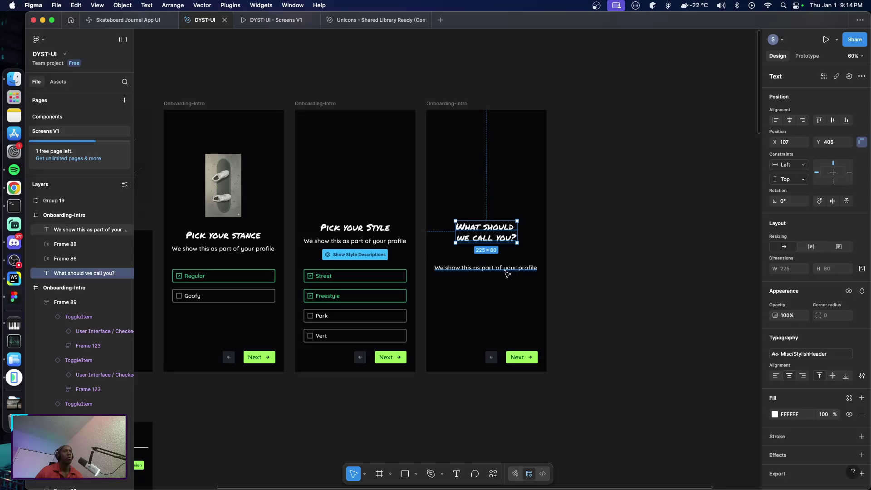
- Rename the first two screen frames Onboarding-Stance and Onboarding-Style
left_click(186, 104)
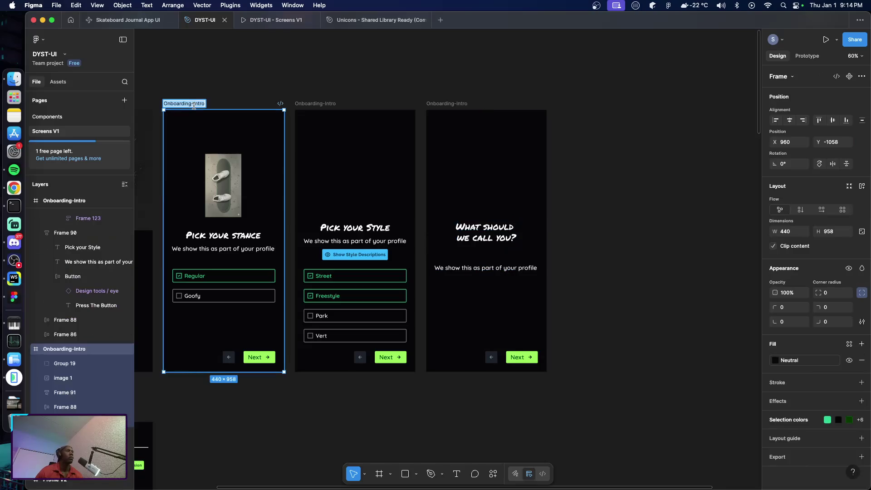
key("Right")
key("BackSpace")
key("BackSpace")
key("BackSpace")
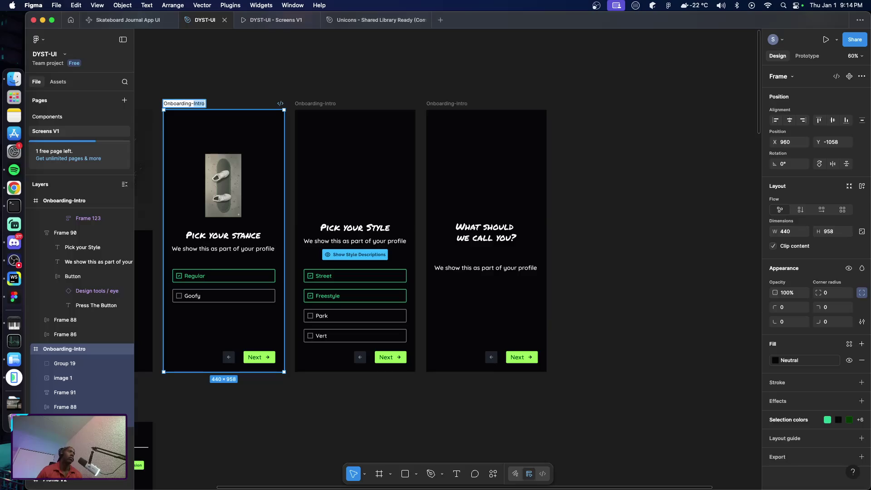
type("Stance")
key("Return")
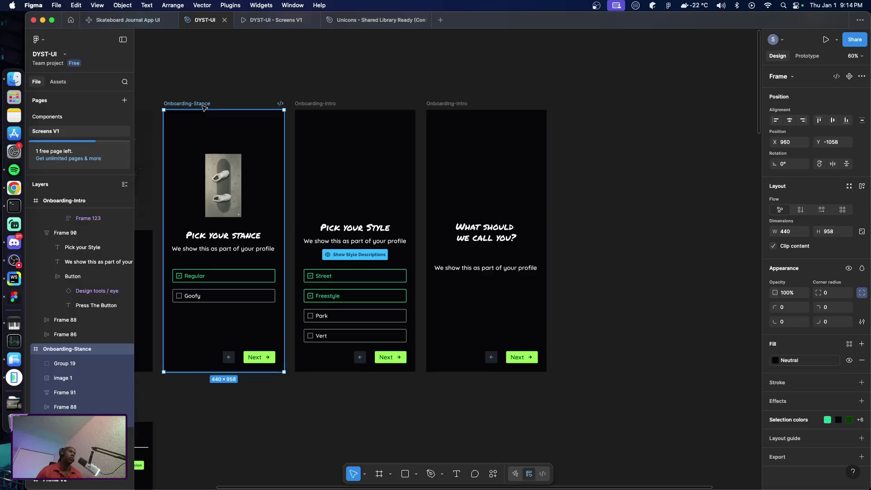
left_click(333, 105)
double_click(333, 105)
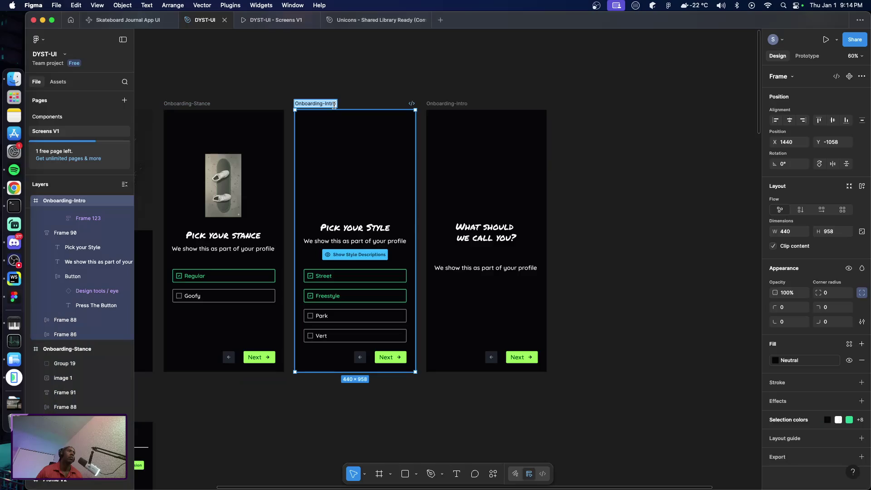
key("Right")
key("BackSpace")
key("BackSpace")
key("BackSpace")
type("Style")
key("Return")
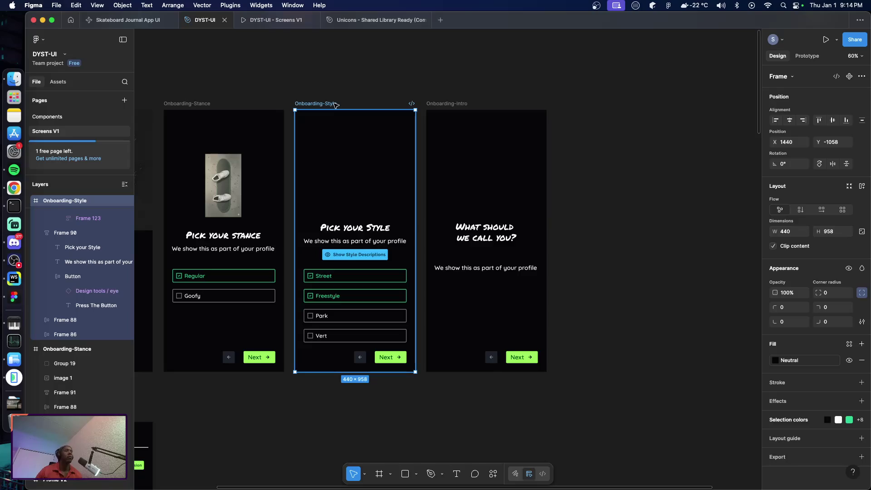
left_click(372, 228)
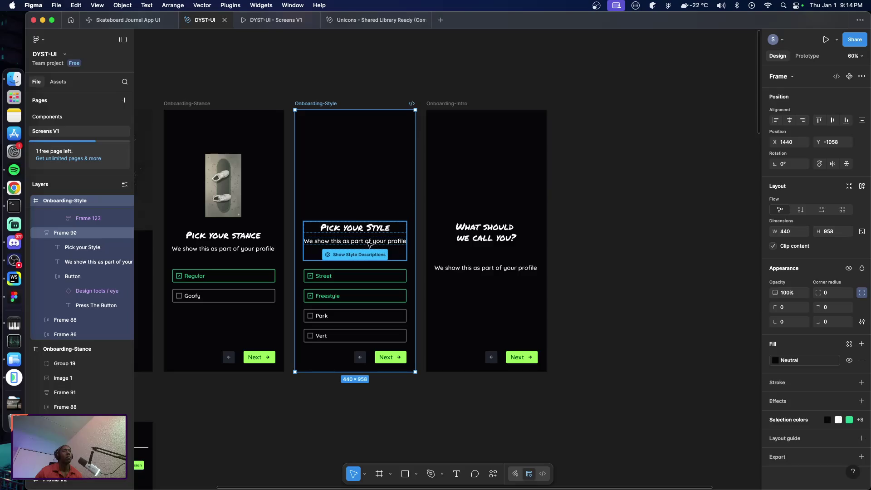
double_click(368, 243)
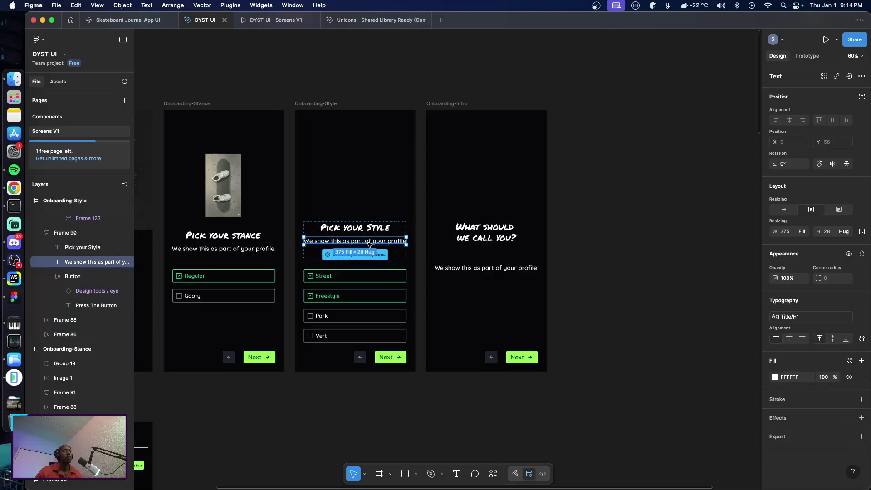
- Change the Style subtitle to 'Pick the style or styles you currently skate or are planning to learn', centre-aligned
double_click(368, 242)
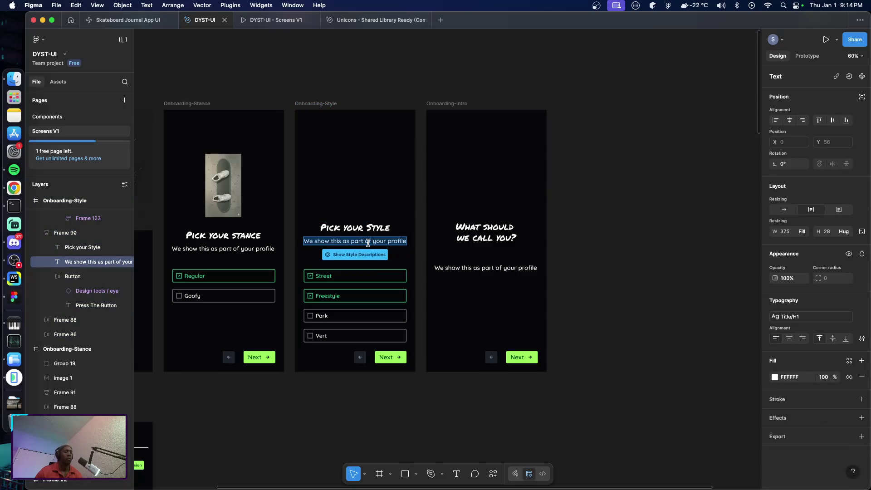
type("Pick the style or styles you currently s")
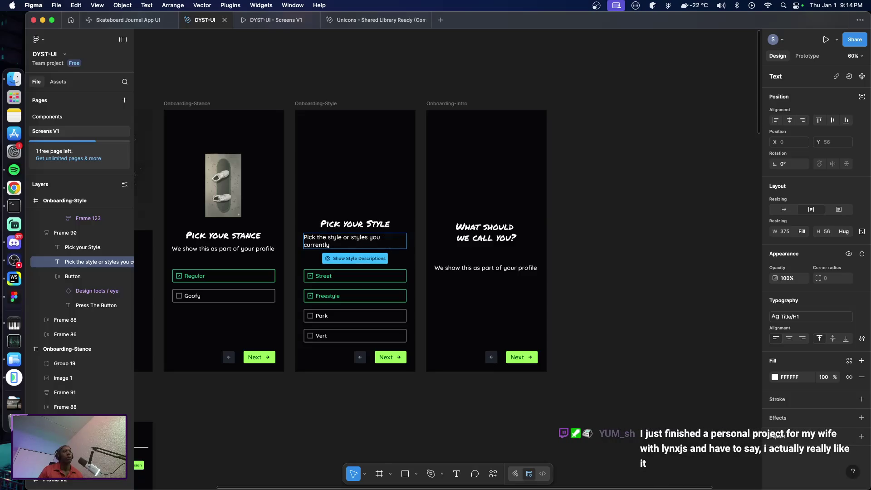
type("kate or pl")
key("BackSpace")
type("are planning to learn")
key("Escape")
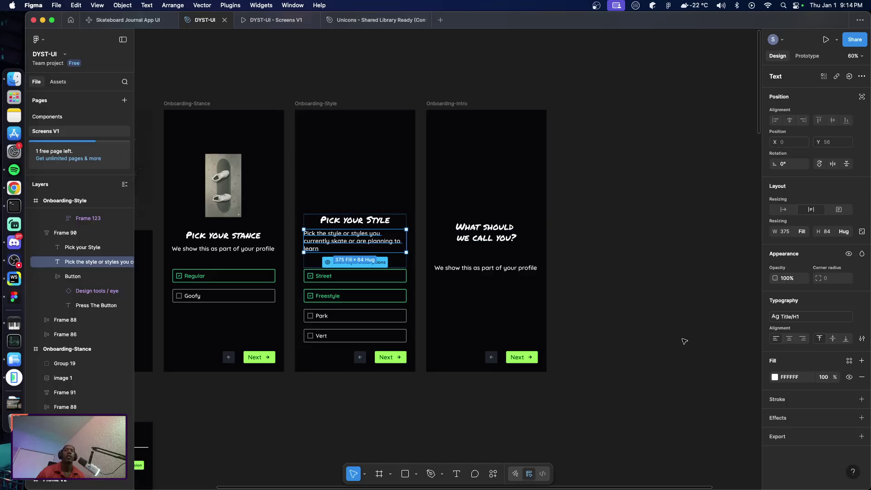
left_click(789, 339)
- Raise the Pick your Style header block (Frame 90) to Y 351
key("Escape")
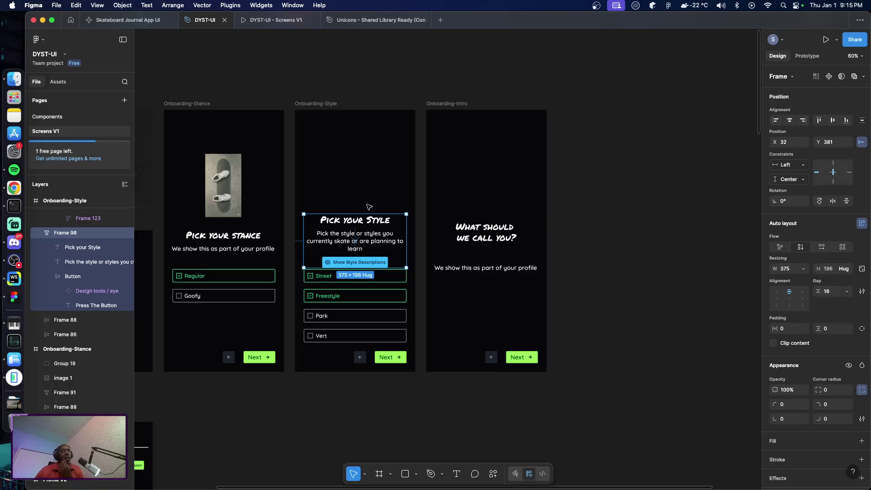
double_click(369, 245)
key("Escape")
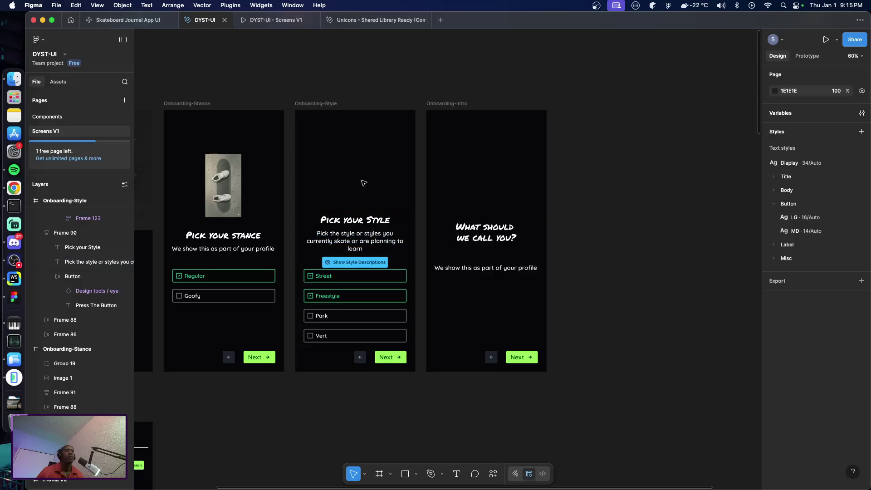
left_click(361, 231)
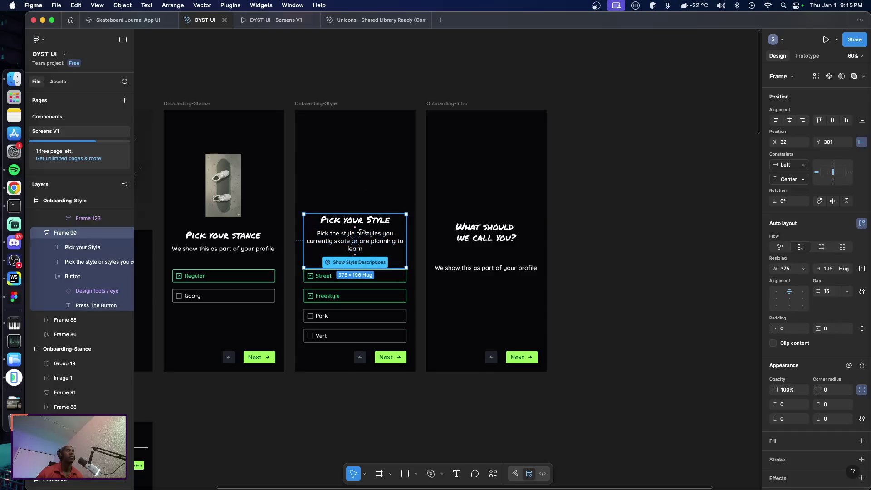
key("shift+Up")
key("shift+Up")
key("shift+Up")
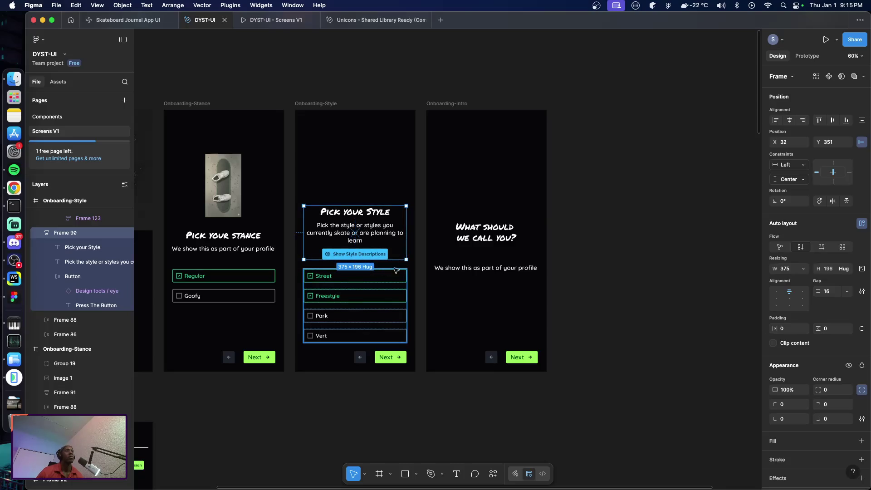
left_click(485, 234)
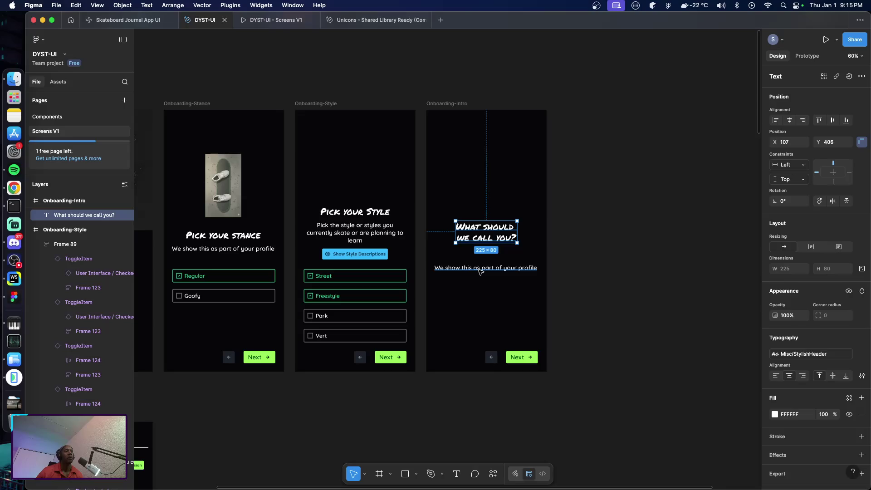
- Change the name screen's subtitle to 'Pick a cool name, you can always change your name'
double_click(479, 270)
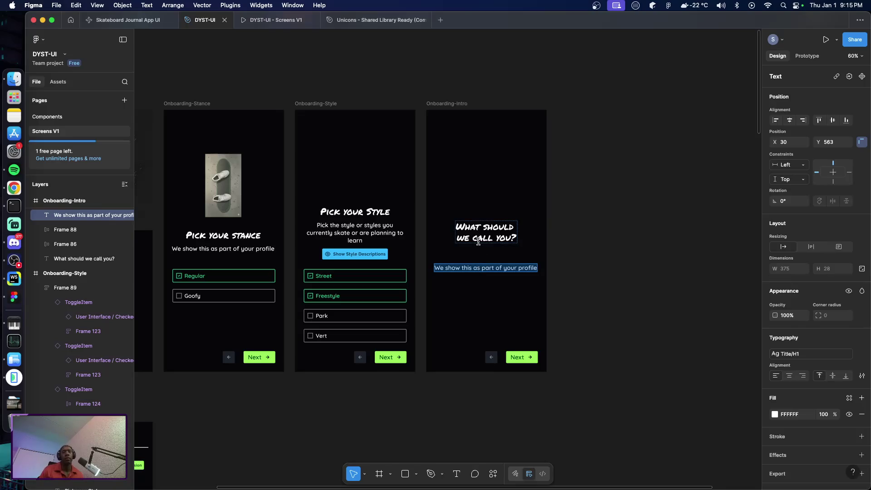
type("Pick a cool name,")
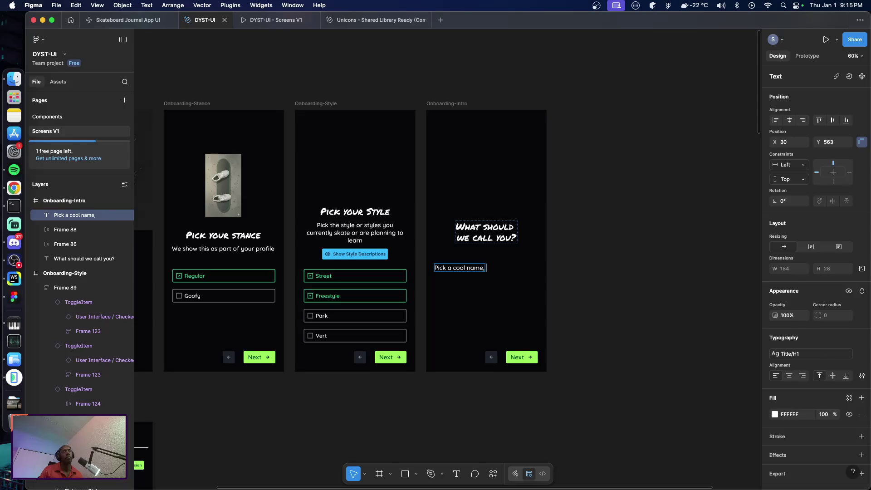
key("BackSpace")
type(", you can always change your name")
key("Escape")
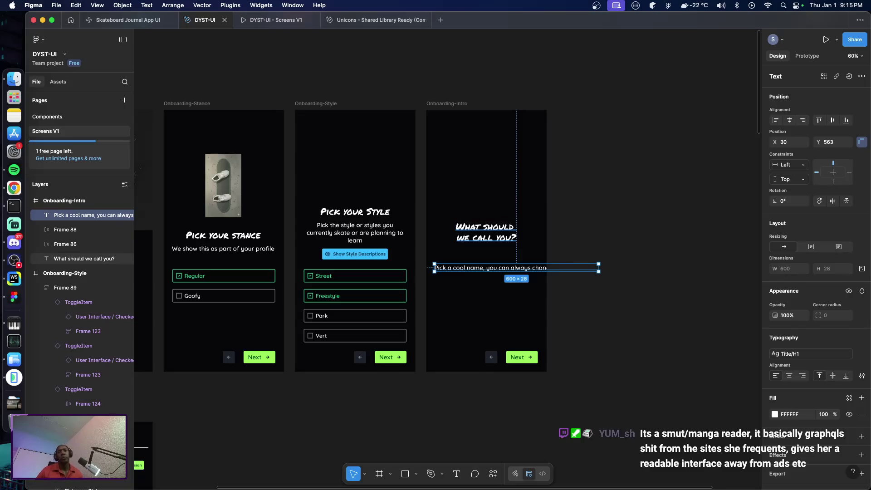
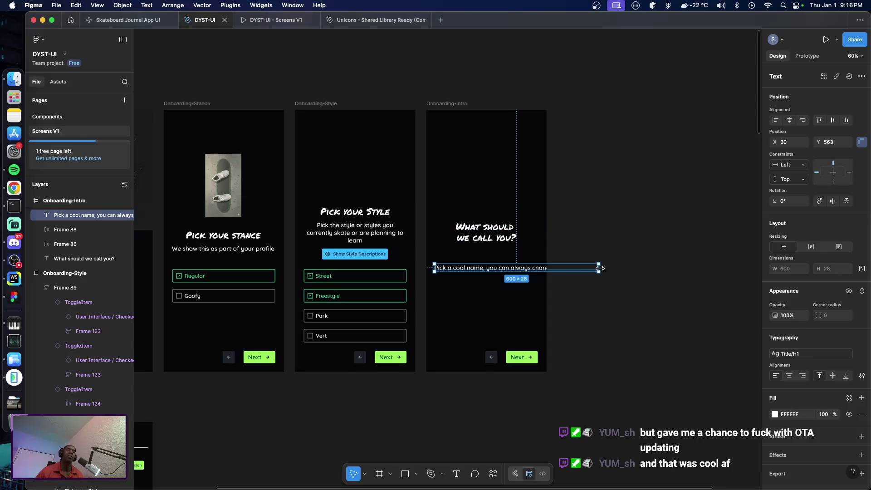
- Narrow the intro subtitle to 376 wide so it wraps onto two lines
left_click_drag(600, 268, 536, 269)
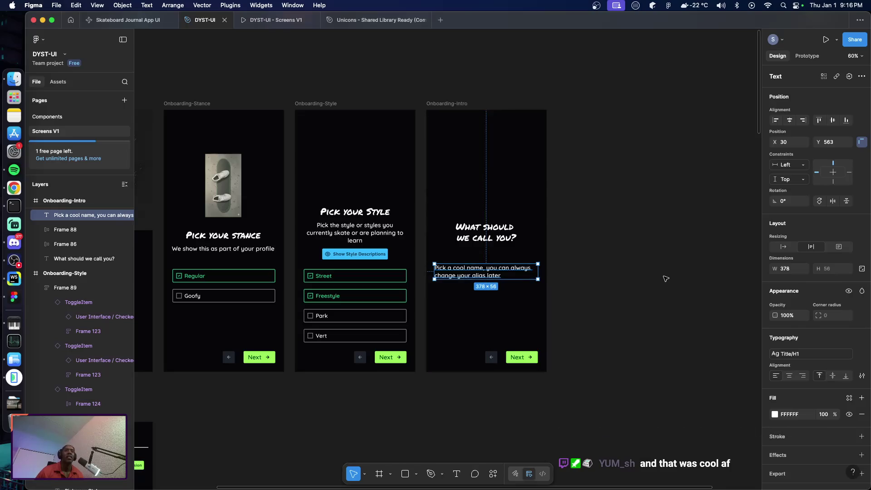
left_click(789, 271)
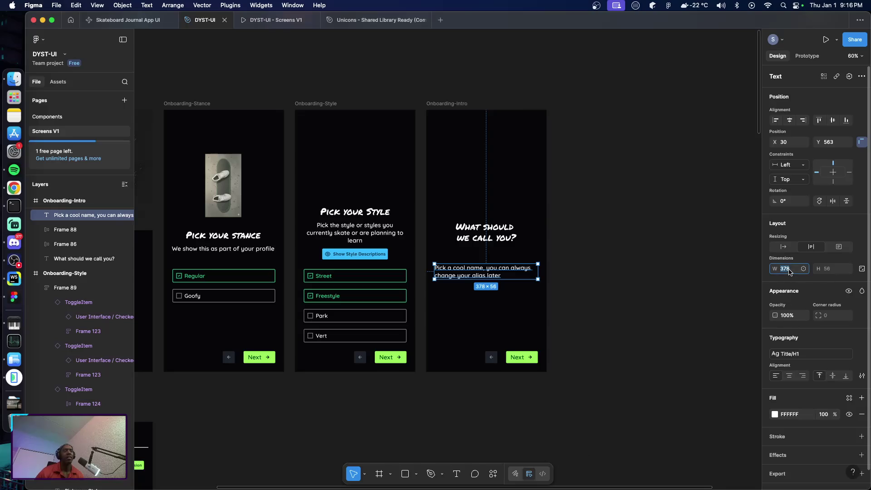
key("Down")
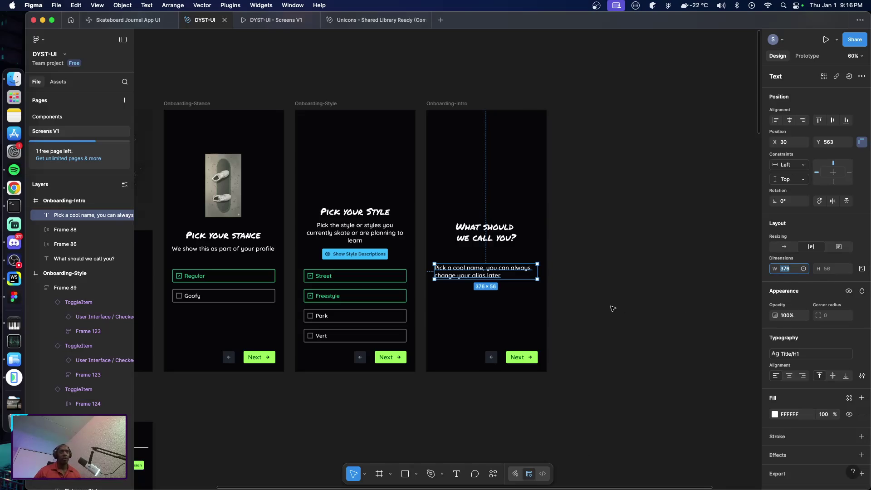
left_click(543, 311)
- Centre the subtitle horizontally in the intro screen and check its spacing to the edges
left_click(519, 274)
left_click_drag(519, 277, 520, 277)
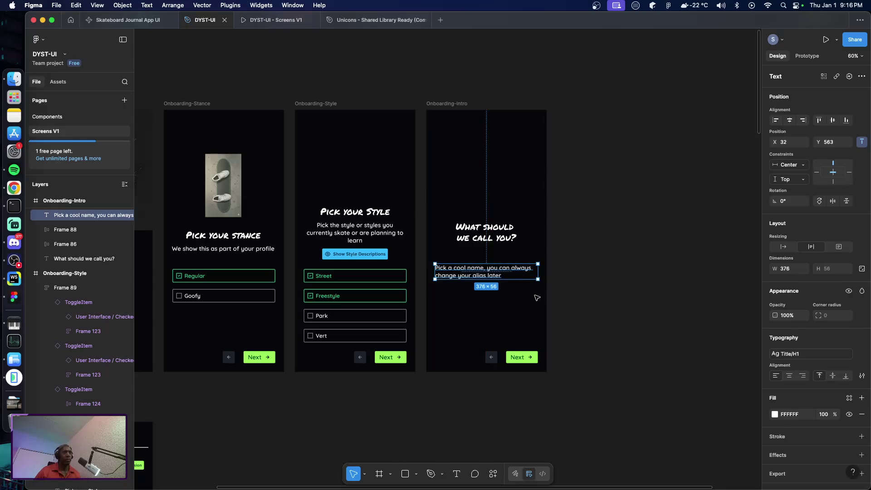
key("alt")
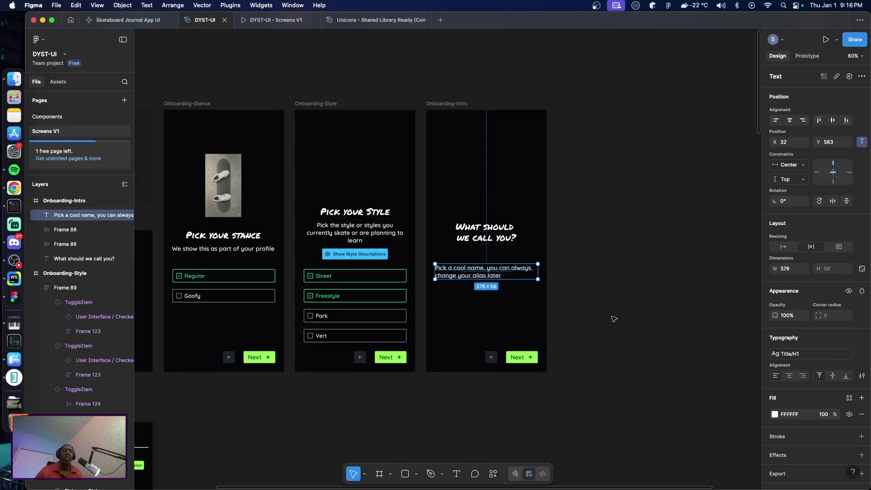
left_click(602, 314)
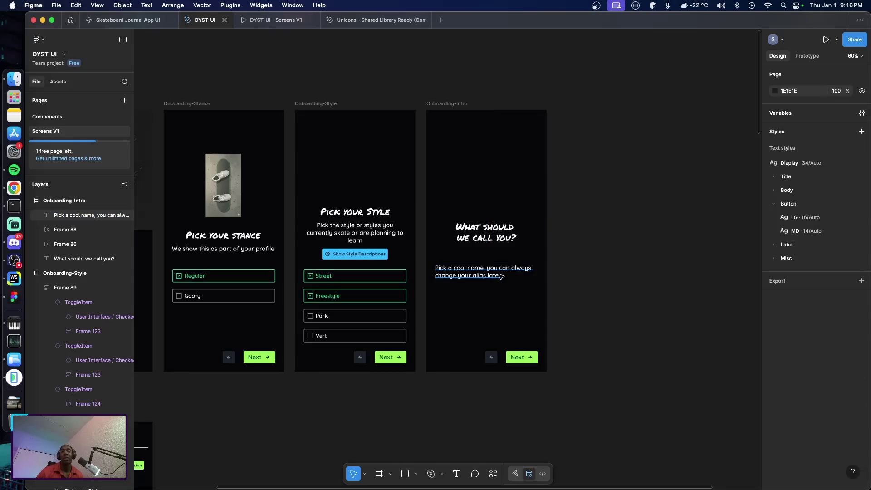
left_click(480, 240)
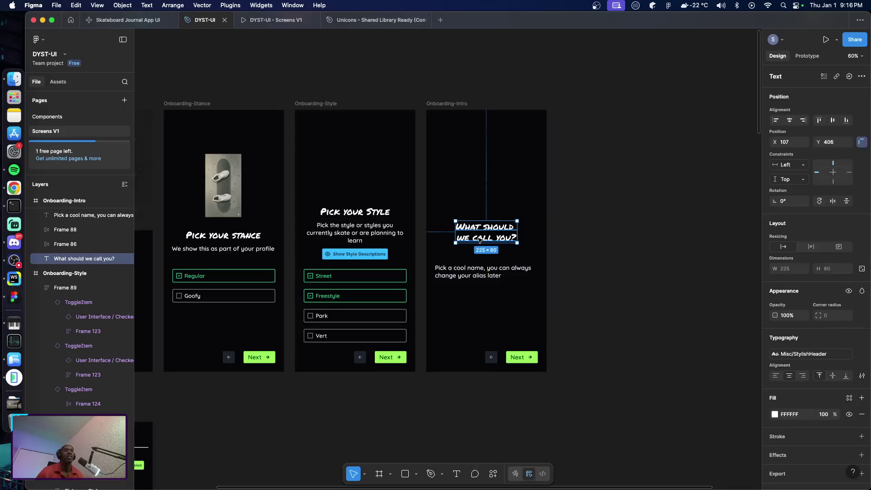
- Raise the 'What should we call you?' heading slightly and centre-align the subtitle text
left_click_drag(480, 240, 480, 231)
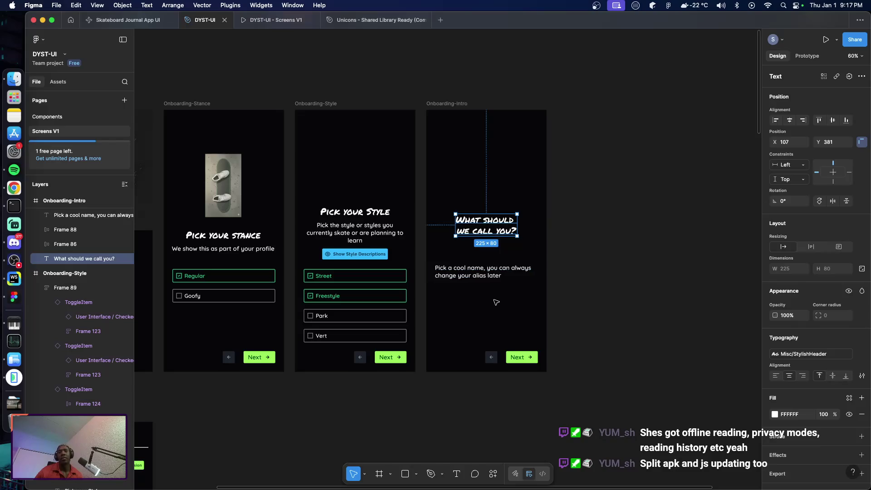
left_click(478, 278)
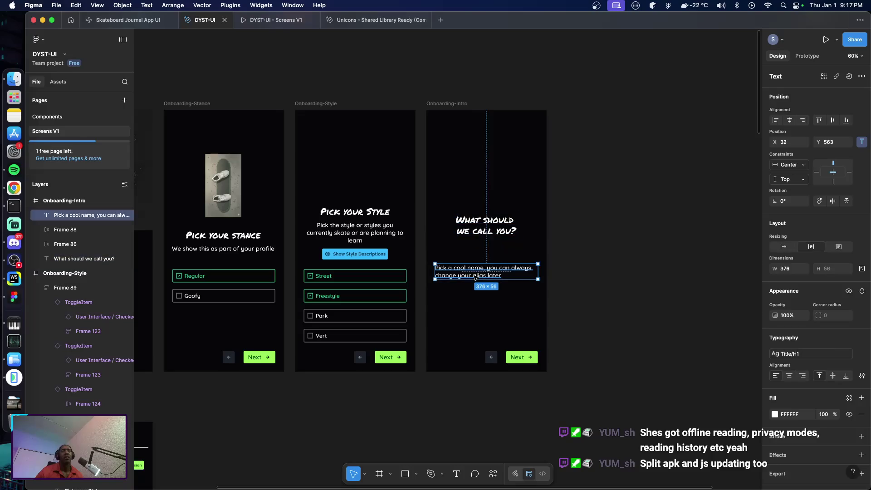
left_click(788, 376)
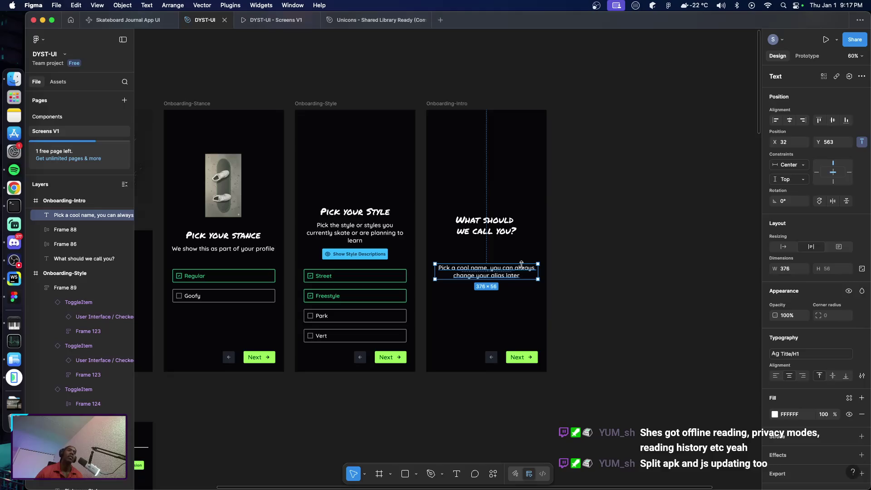
- Move the alias subtitle up to Y 479, just beneath the heading
left_click(541, 312)
left_click(486, 279)
key("alt")
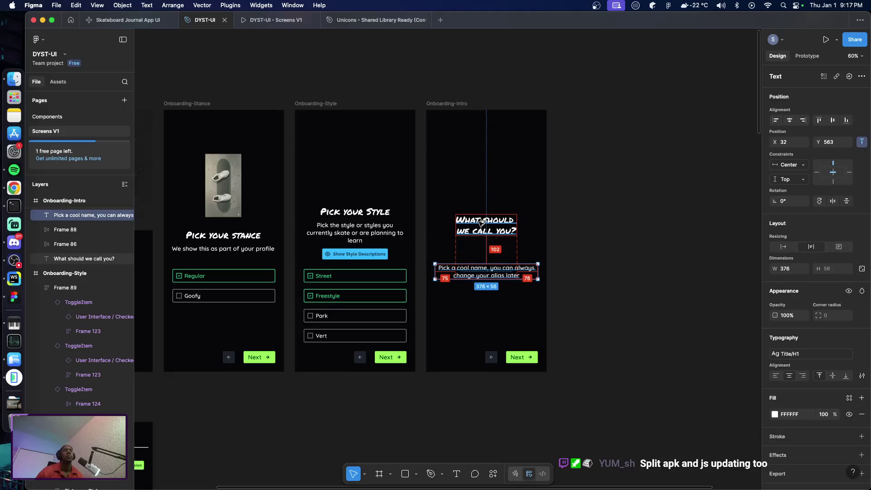
left_click_drag(493, 271, 493, 248)
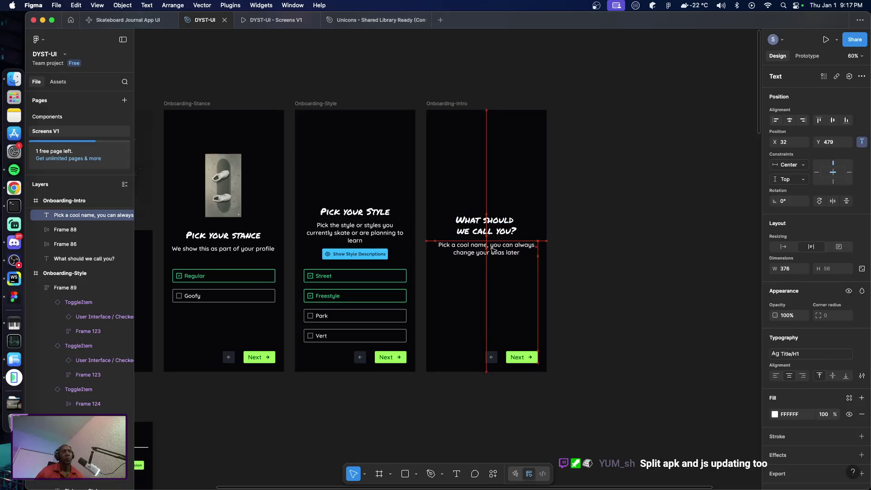
left_click(470, 302)
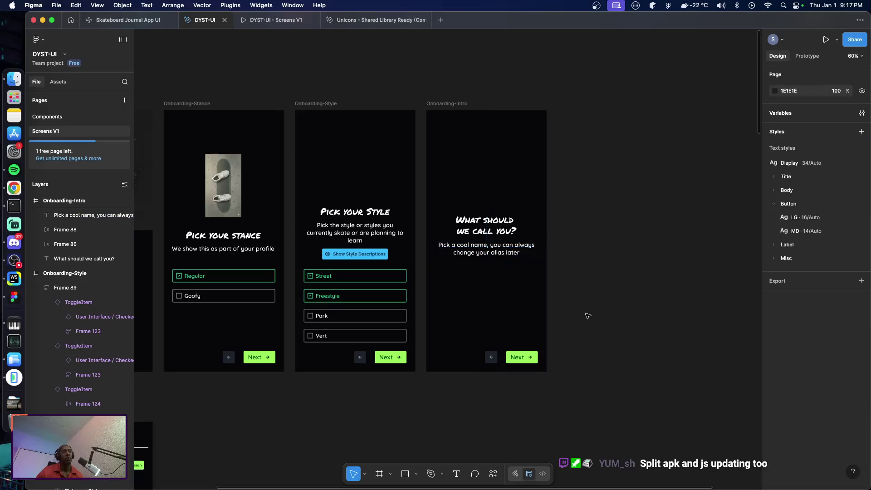
- Copy the 'Type something' Textbox component from the Components page and return to Screens V1
left_click(67, 117)
scroll(338, 208, "down", 5)
scroll(338, 207, "down", 3)
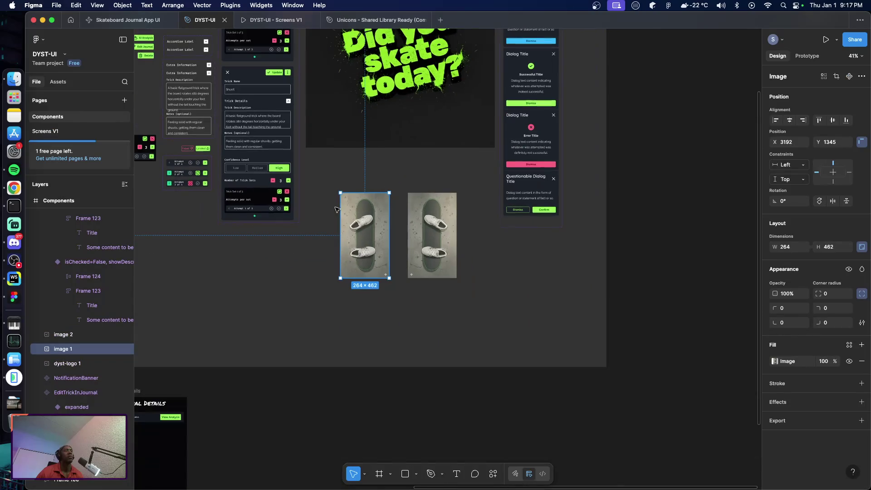
scroll(311, 209, "right", 3)
scroll(302, 209, "left", 8)
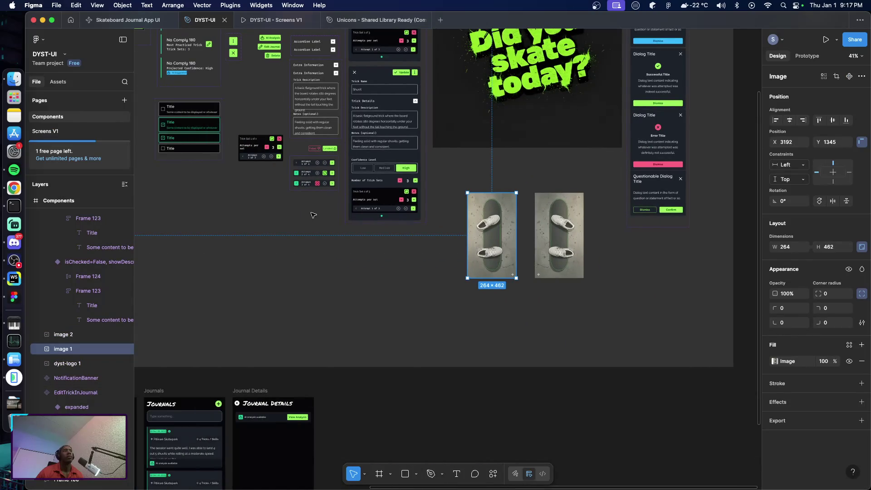
scroll(308, 213, "up", 3)
scroll(310, 215, "left", 2)
scroll(309, 216, "up", 2)
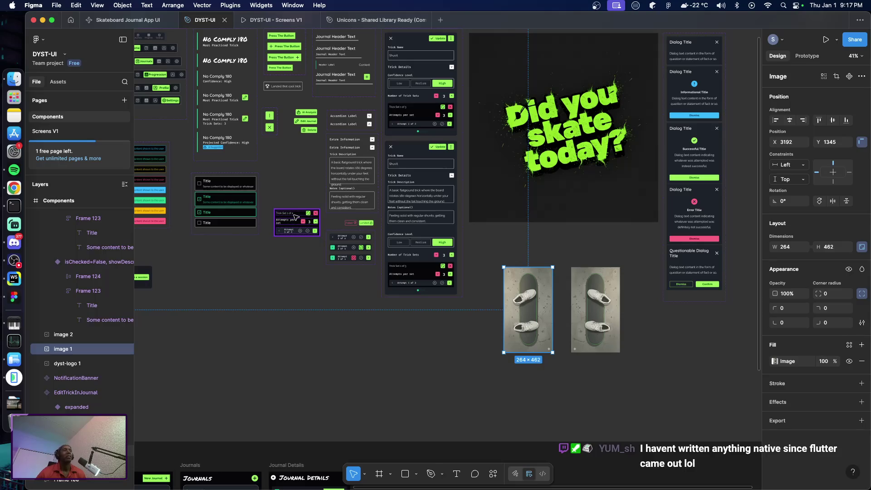
scroll(297, 217, "up", 5)
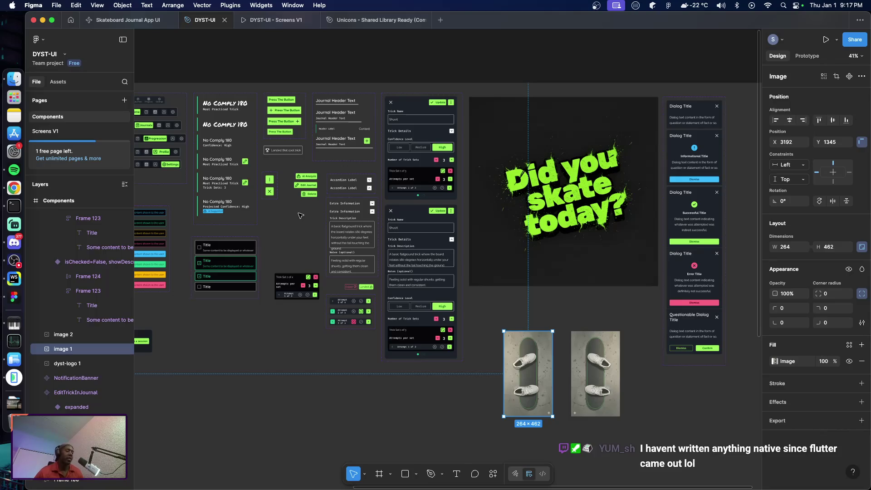
left_click(300, 215)
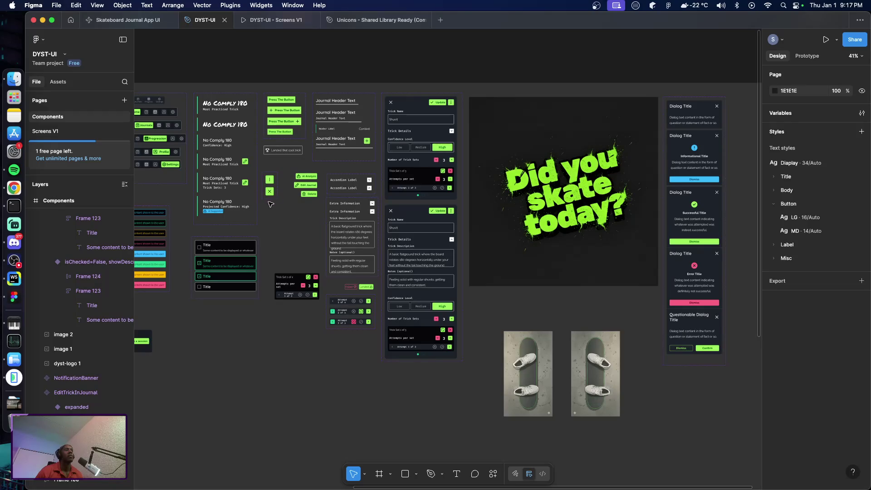
scroll(271, 203, "left", 5)
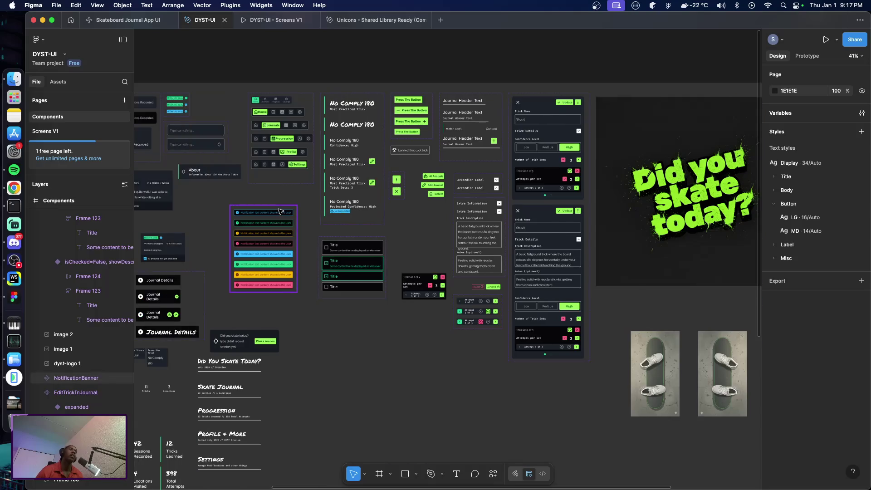
scroll(279, 211, "left", 2)
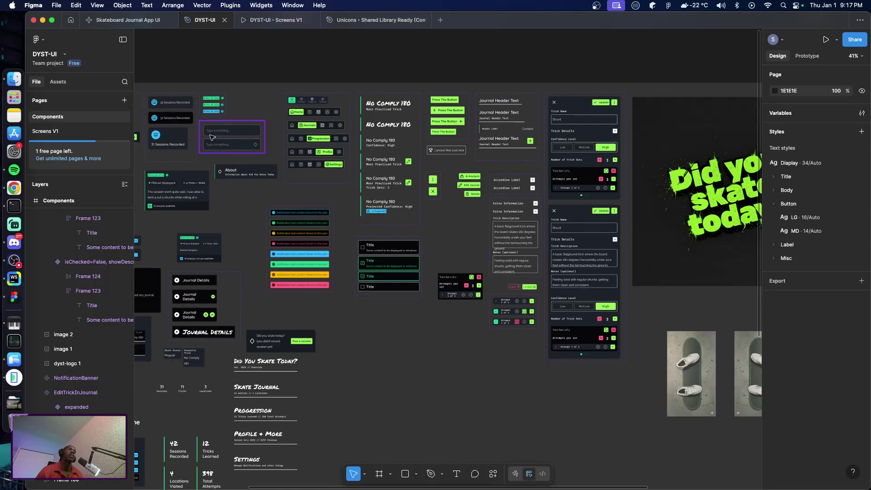
left_click(238, 132)
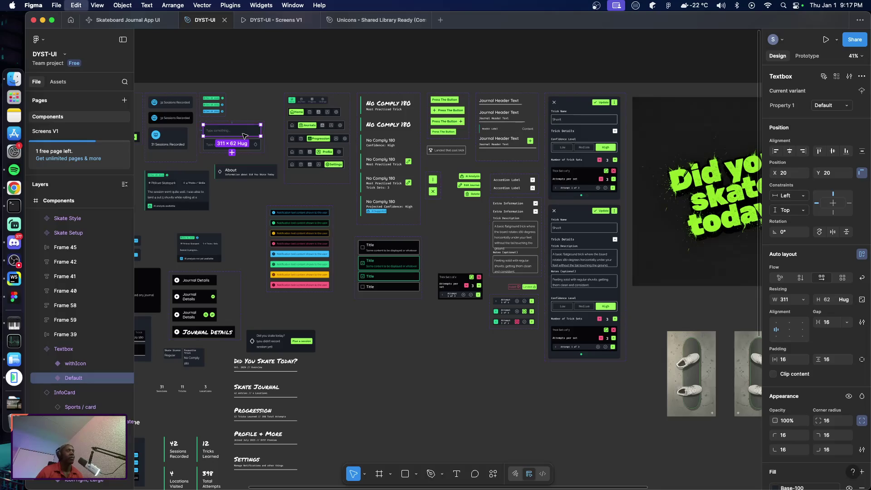
left_click(60, 133)
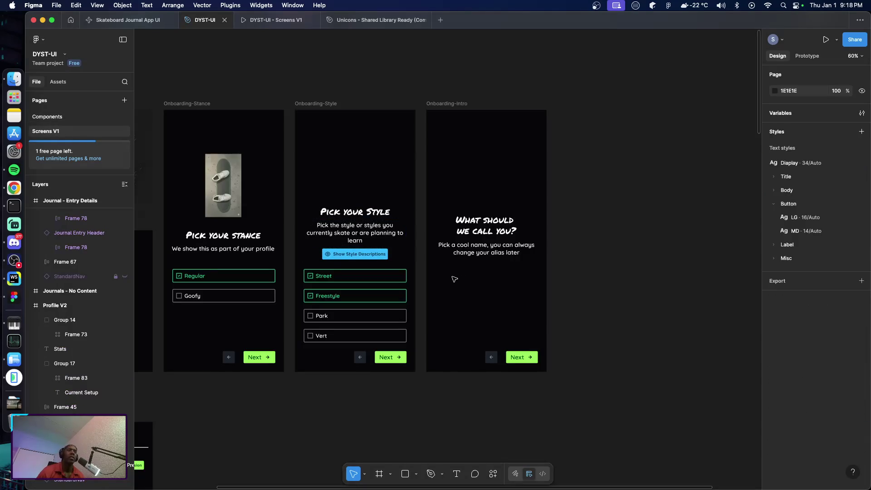
- Paste the copied textbox into Onboarding-Intro, below the alias subtitle
right_click(442, 270)
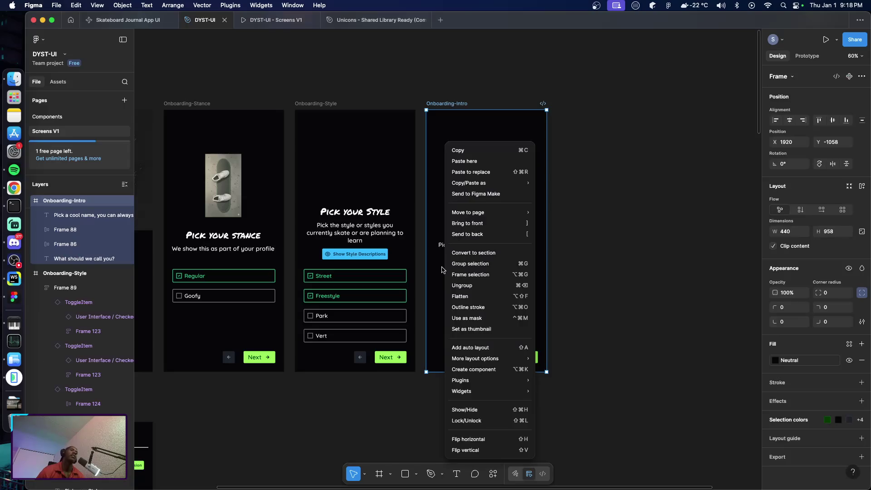
left_click(480, 162)
mouse_move(517, 172)
left_mouse_down()
mouse_move(473, 272)
mouse_move(481, 275)
left_mouse_up()
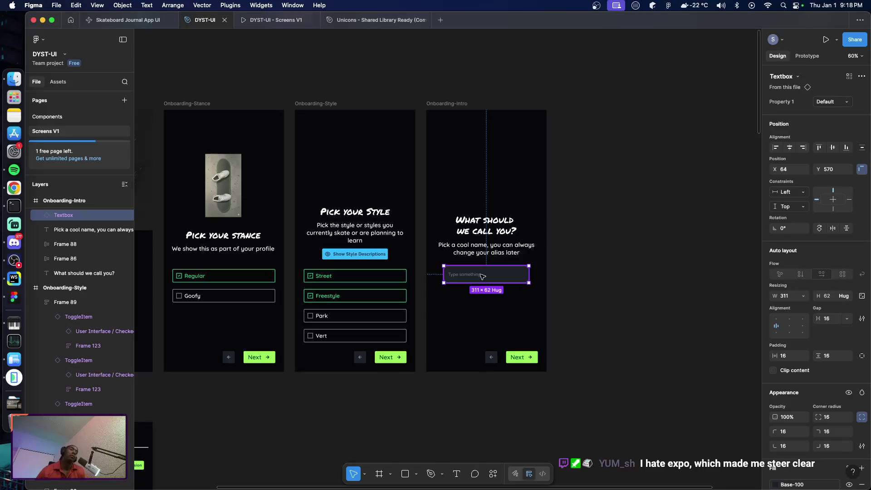
- Change the textbox placeholder text to 'Type something cool...'
double_click(482, 275)
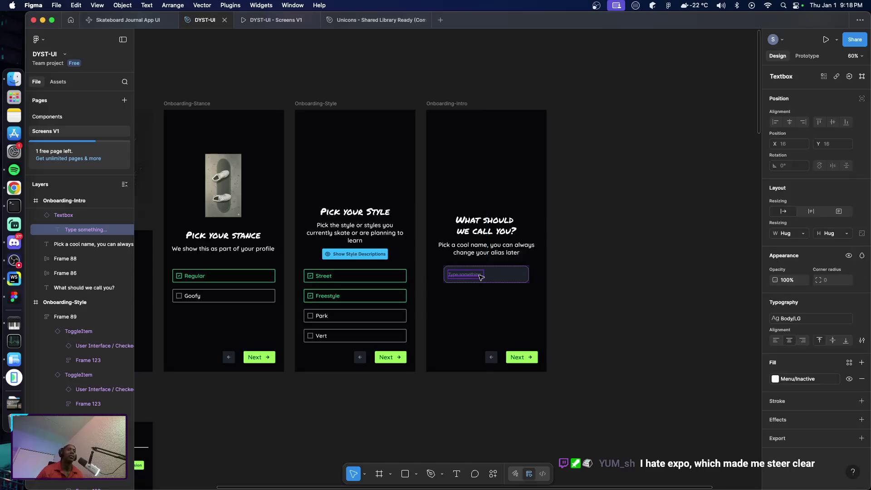
double_click(480, 276)
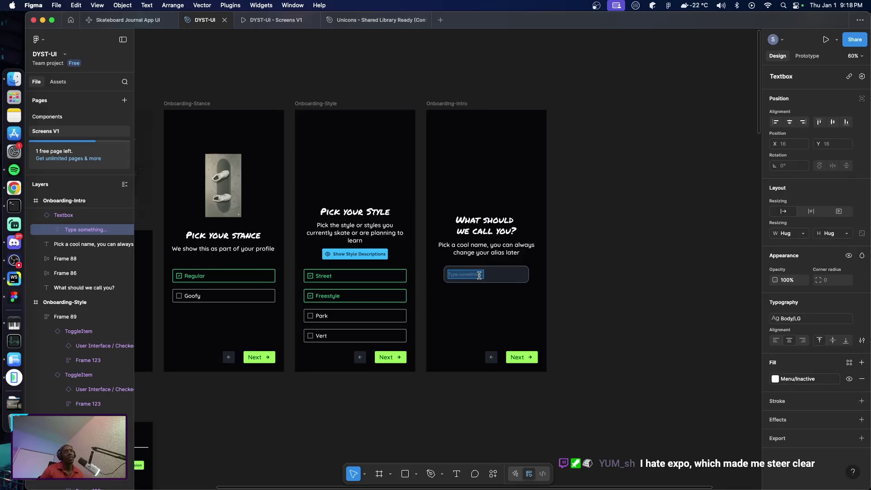
type("Your alia")
type("s")
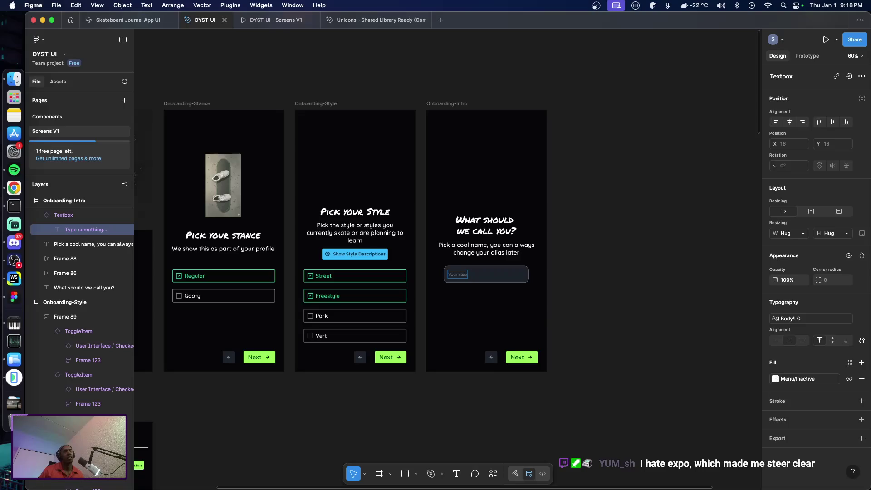
key("super+a")
type("Tye somet")
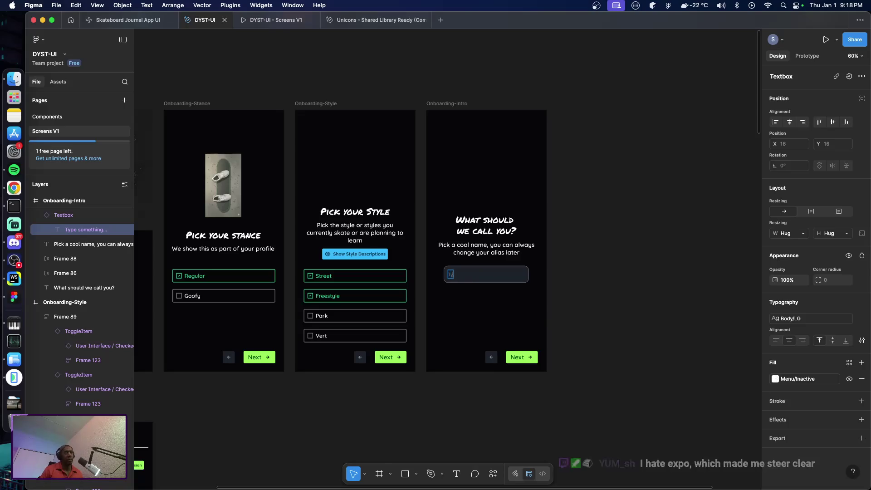
key("BackSpace")
key("BackSpace")
key("BackSpace")
key("BackSpace")
key("BackSpace")
key("BackSpace")
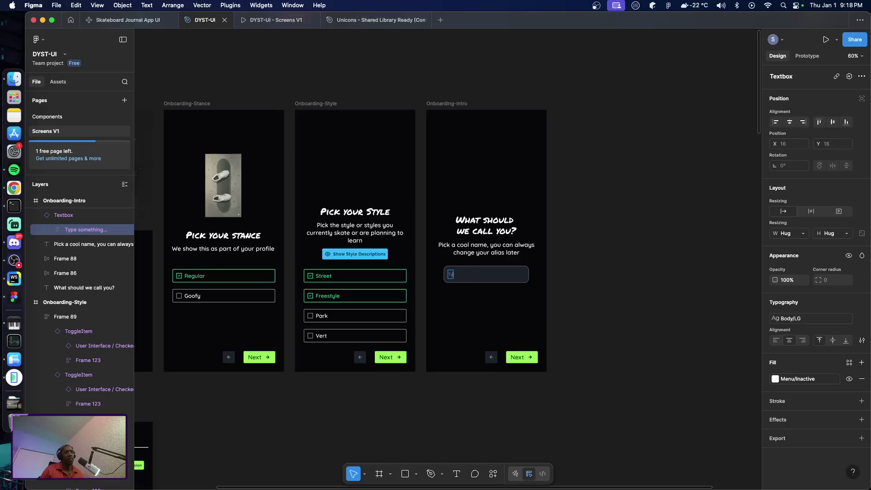
type("pe something cool")
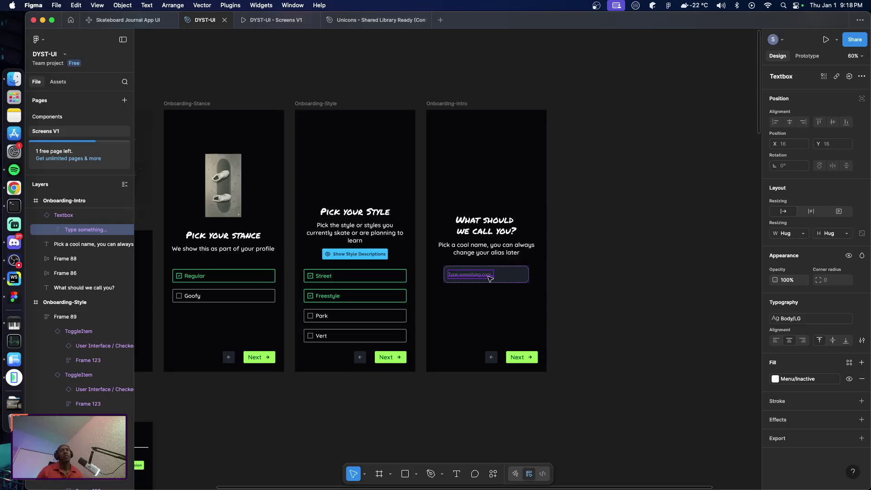
left_click(610, 324)
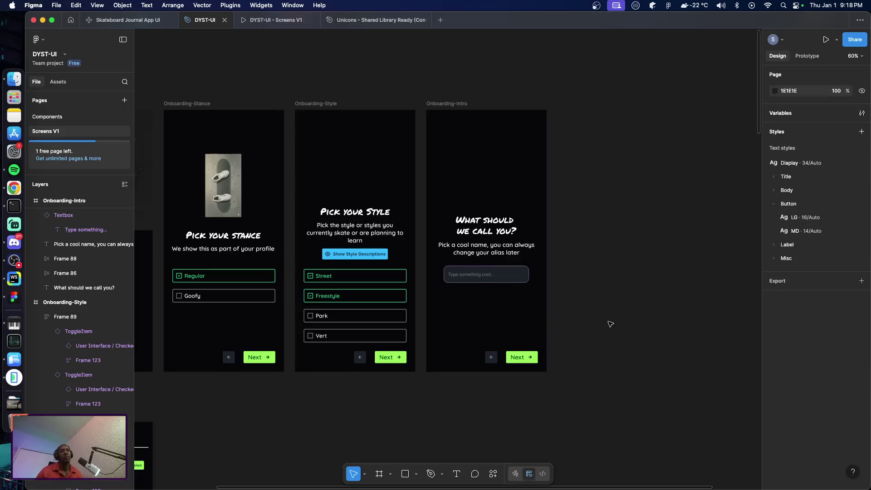
- Stretch the alias textbox sideways so its left edge sits 32 px from the frame
left_click(520, 281)
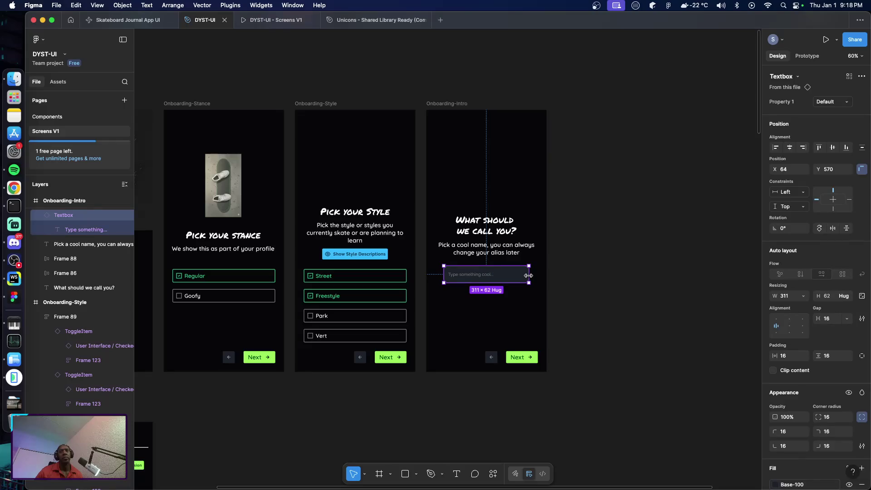
left_click_drag(529, 275, 537, 275)
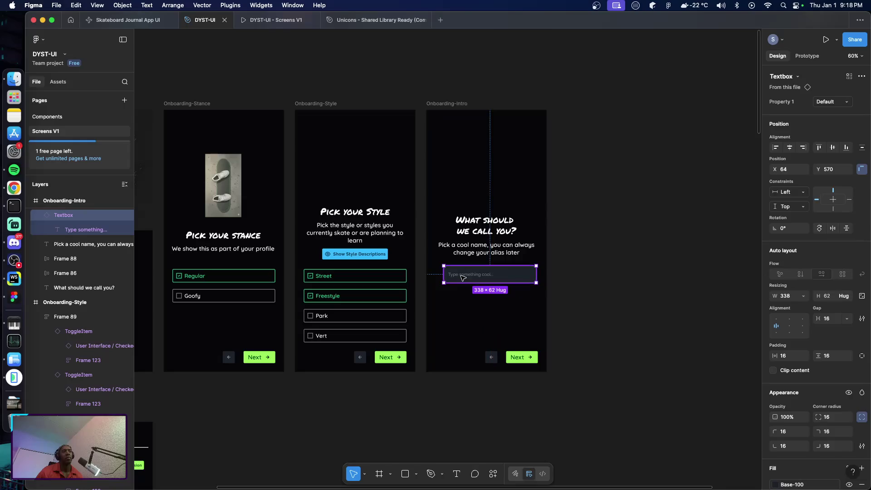
left_click_drag(444, 274, 435, 274)
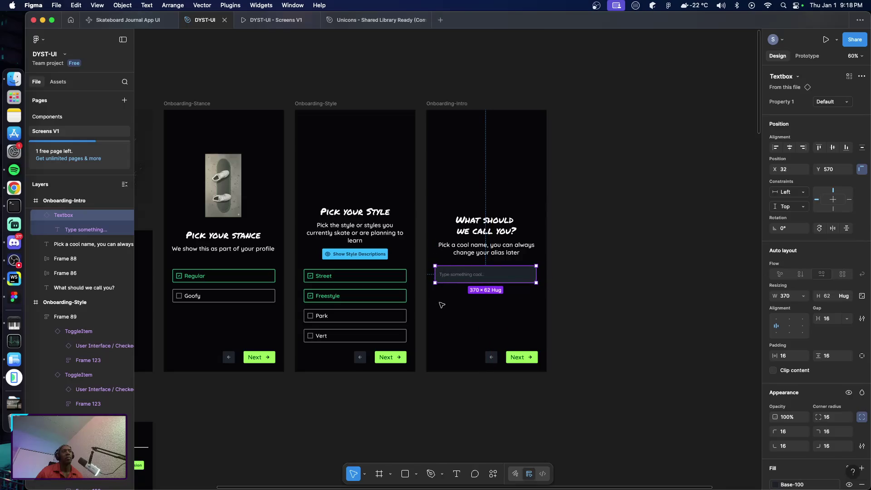
left_click_drag(537, 275, 540, 275)
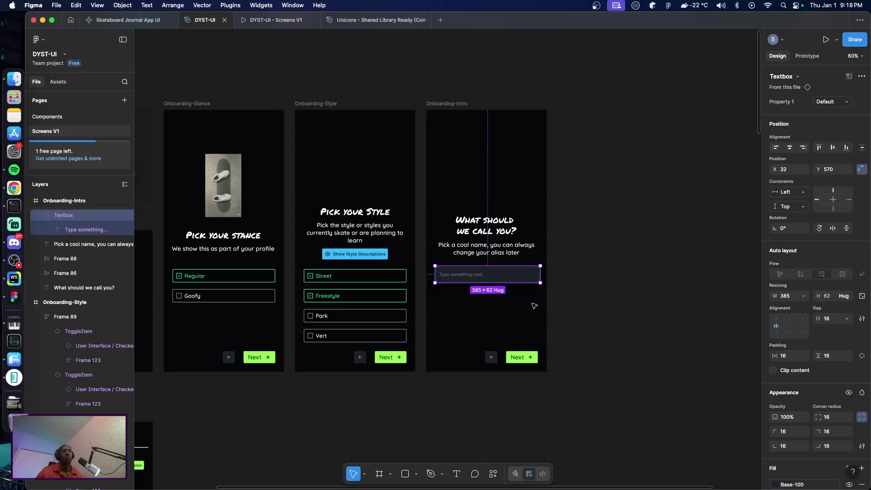
left_click_drag(538, 275, 536, 275)
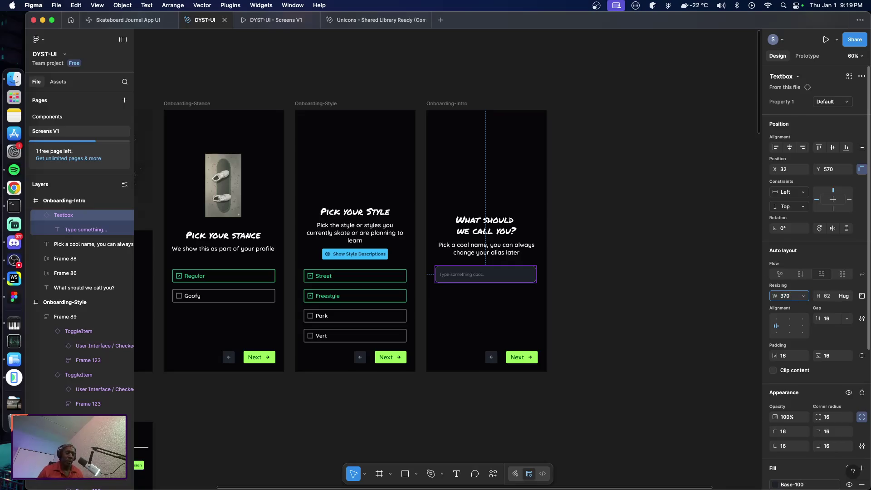
key("Return")
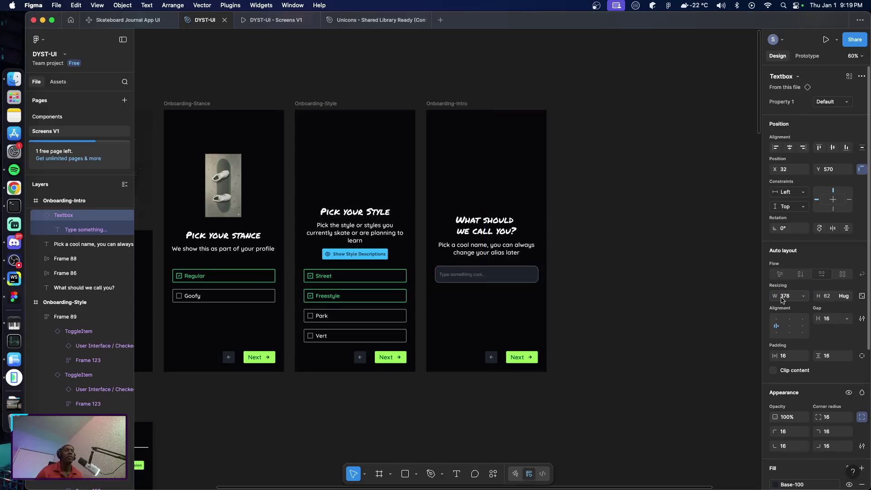
left_click(499, 276)
key("Escape")
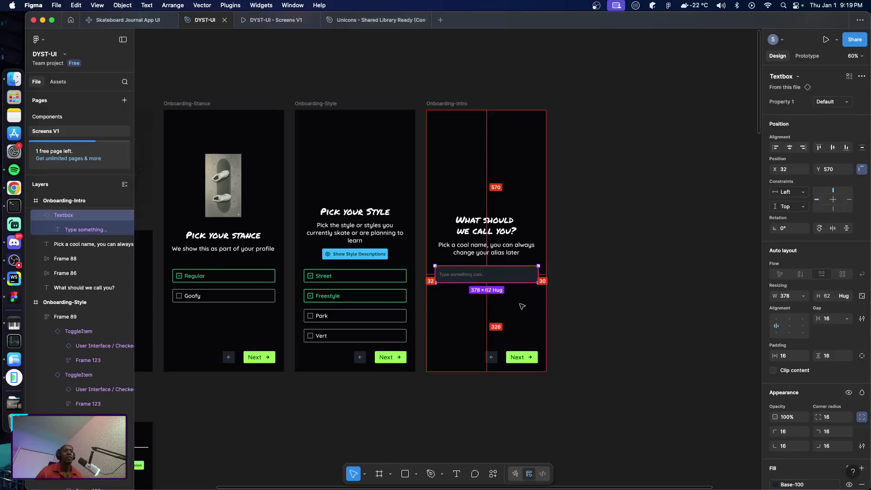
- Set the textbox width to 376 at X 32 and verify its edge margins
left_click(787, 298)
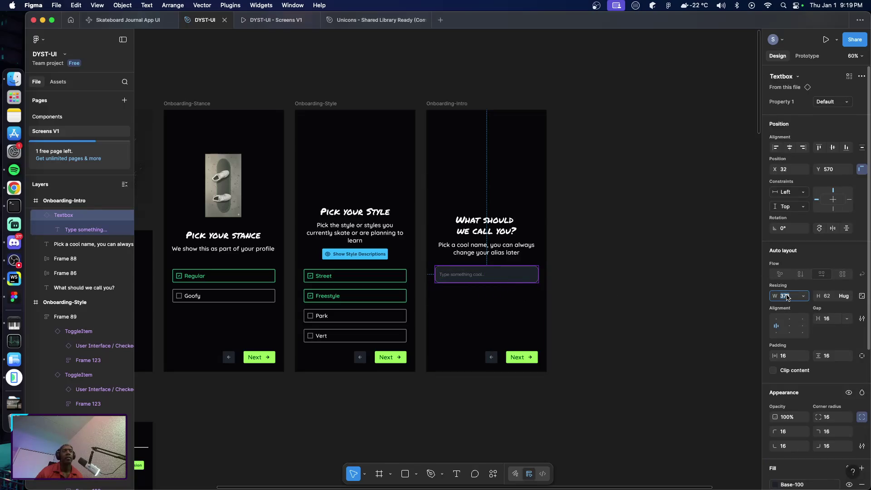
type("376")
left_click(552, 334)
left_click(488, 282)
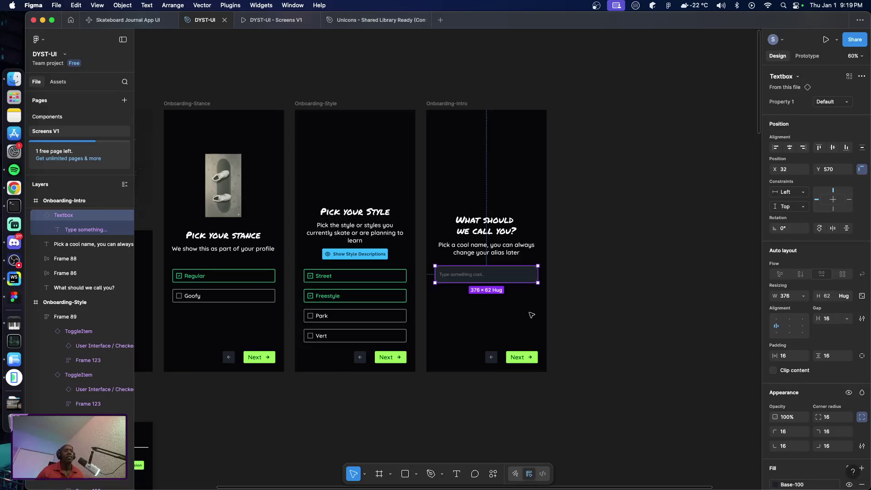
left_click(618, 309)
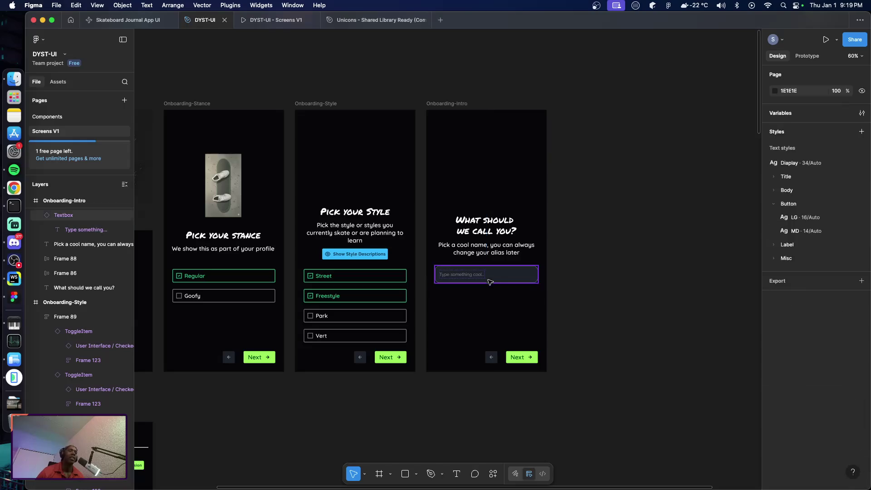
left_click(494, 280)
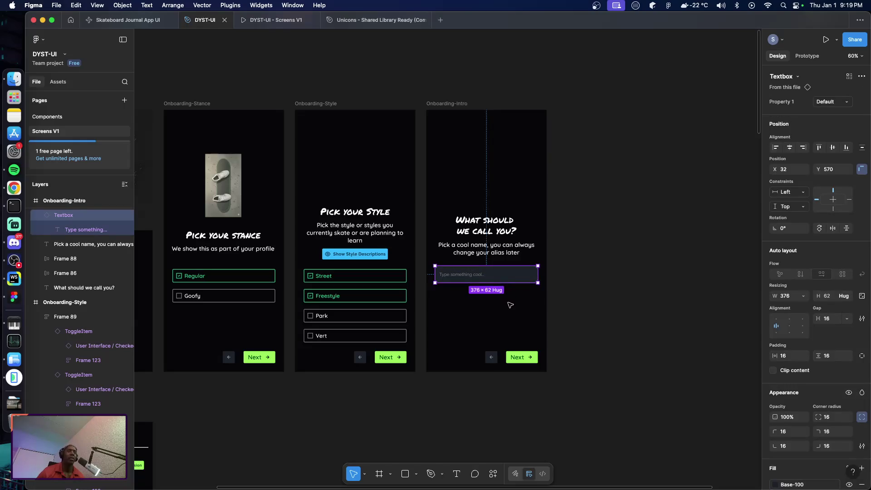
key("alt")
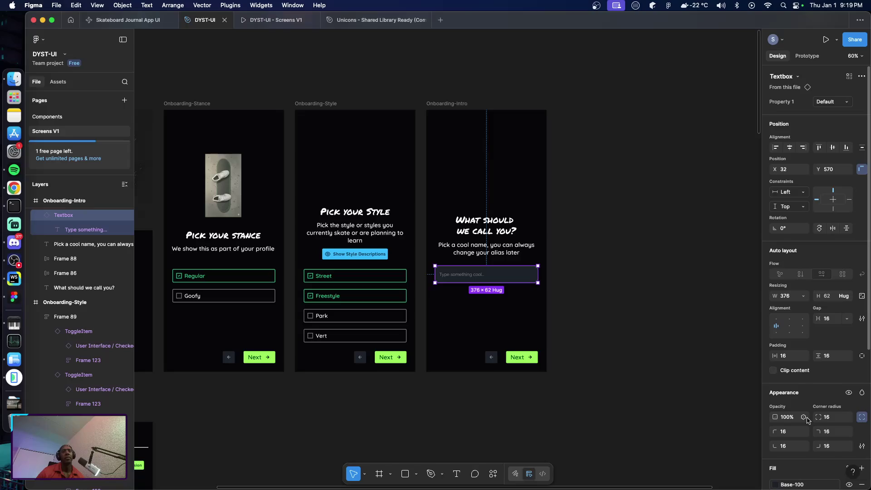
left_click(833, 420)
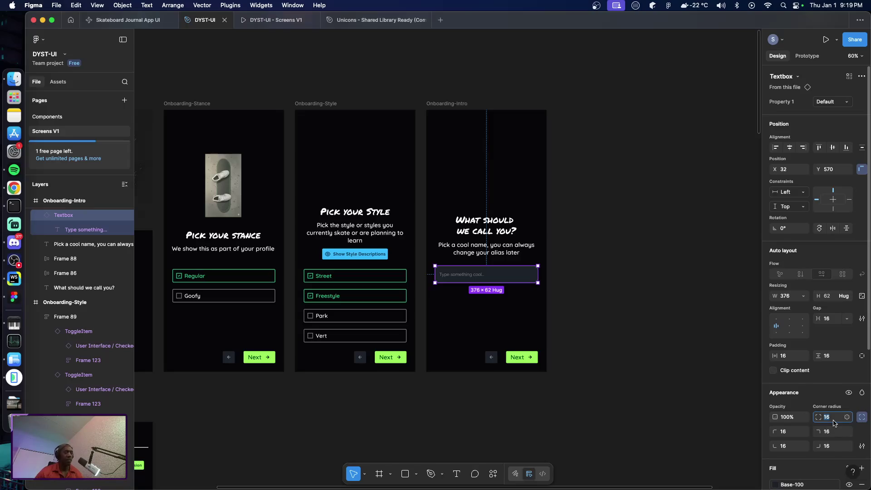
type("4")
left_click(644, 325)
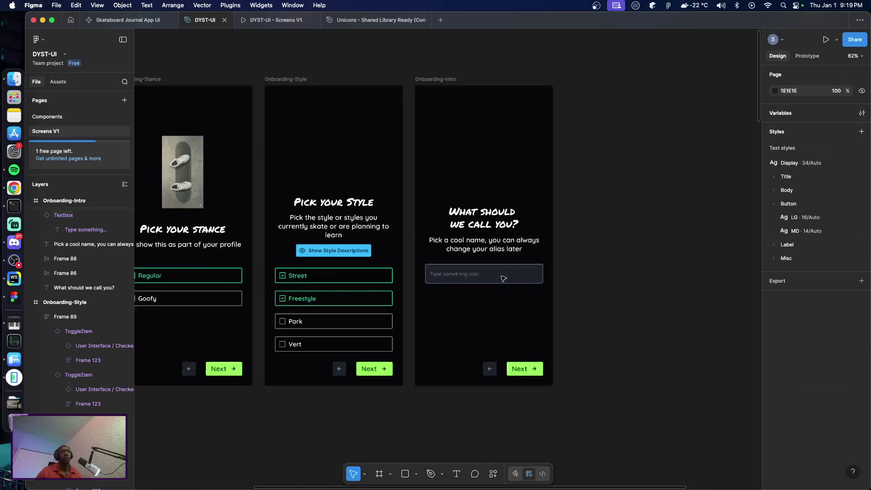
- Move the 'What should we call you?' heading up to align with 'Pick your Style'
scroll(503, 276, "up", 5)
scroll(573, 305, "down", 3)
scroll(575, 305, "down", 3)
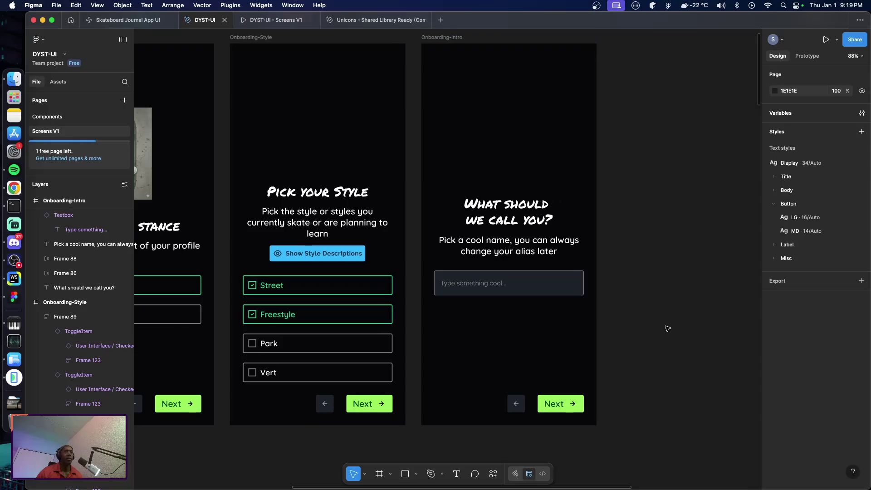
left_click(499, 205)
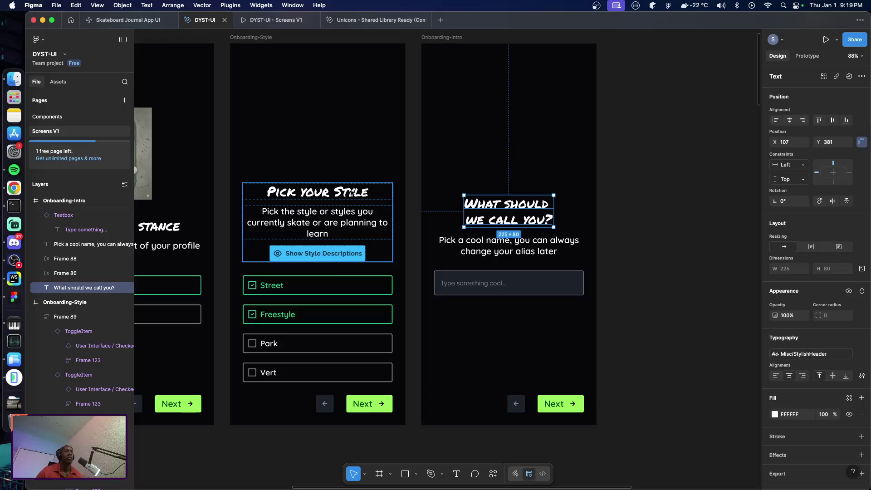
left_click(369, 189)
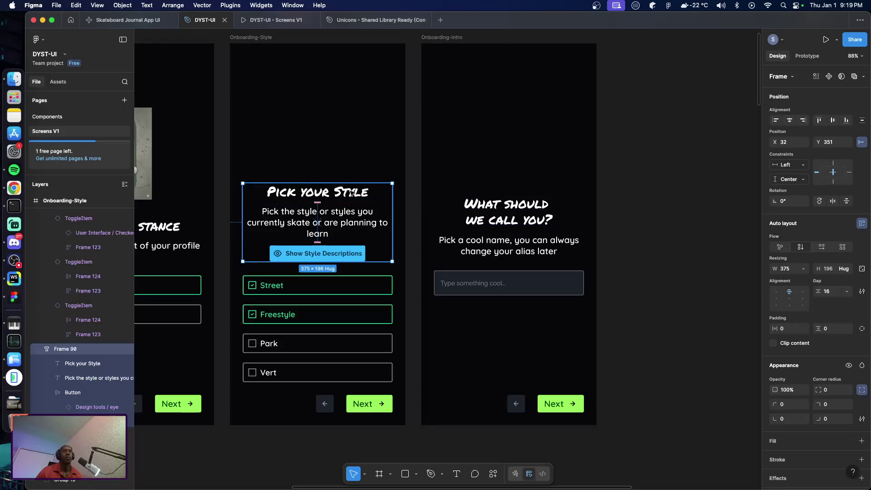
left_click(515, 210)
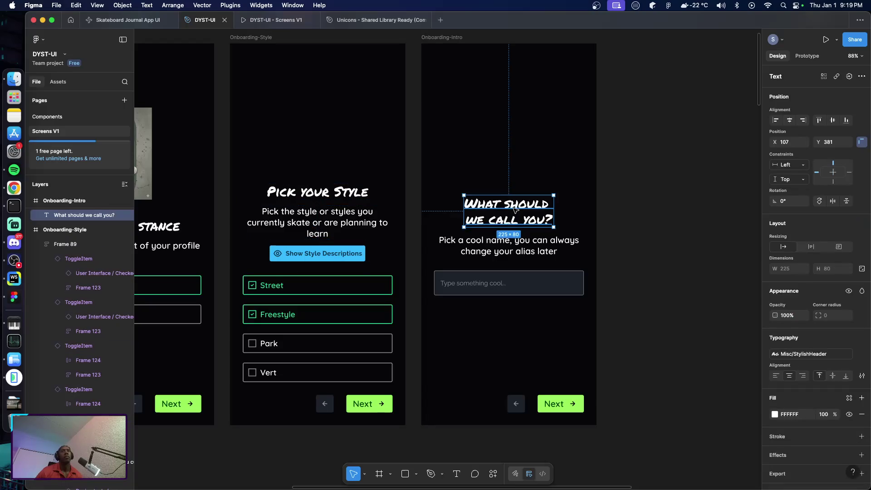
key("ctrl+z")
- Nudge the alias subtitle up 10 px to Y 469
left_click(524, 251)
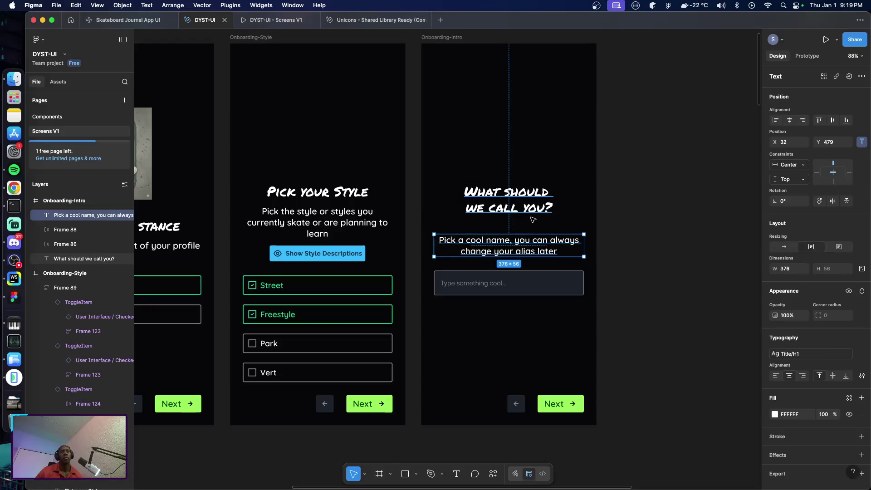
key("shift+Up")
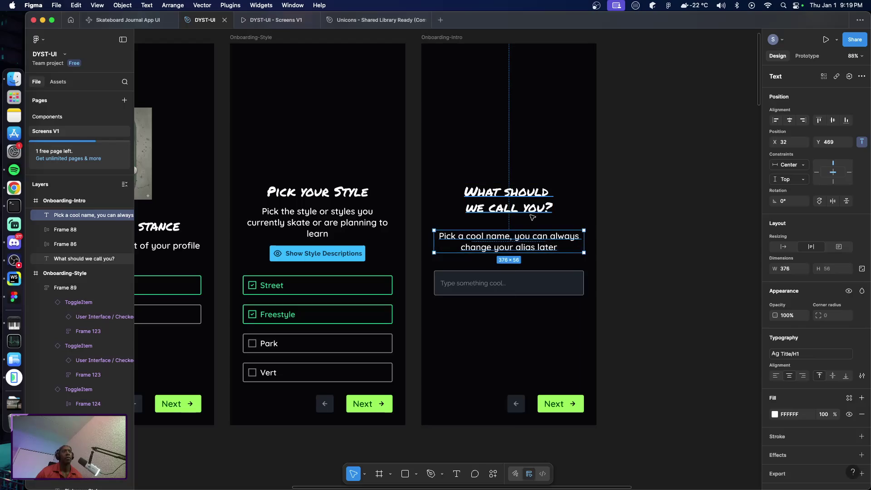
left_click_drag(480, 190, 517, 224)
key("Escape")
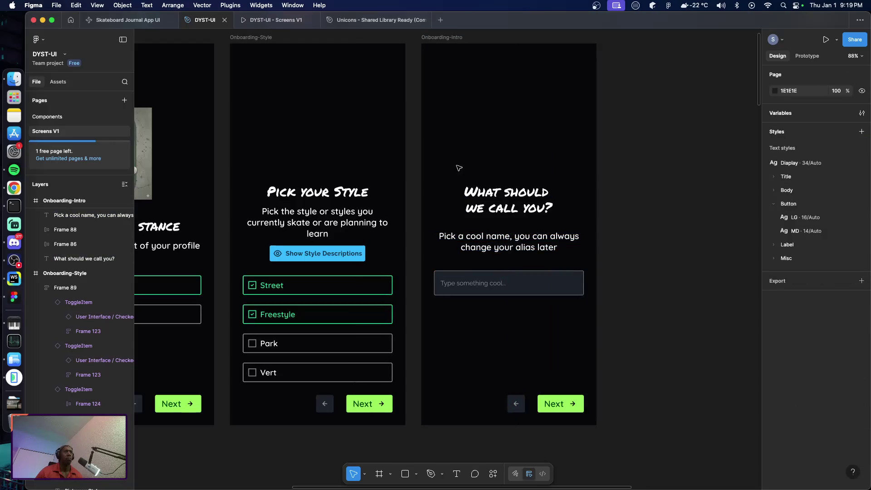
- Wrap the heading and subtitle in an auto-layout frame with a 16 px gap
left_click_drag(442, 154, 531, 249)
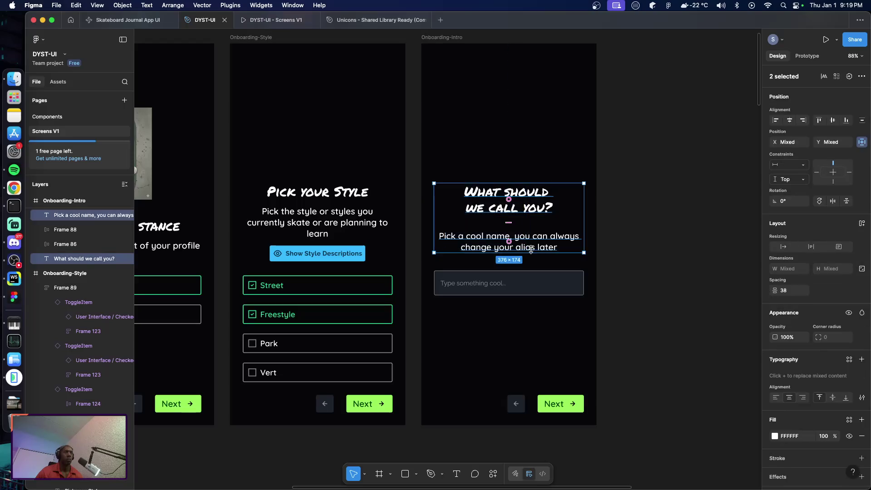
key("shift+a")
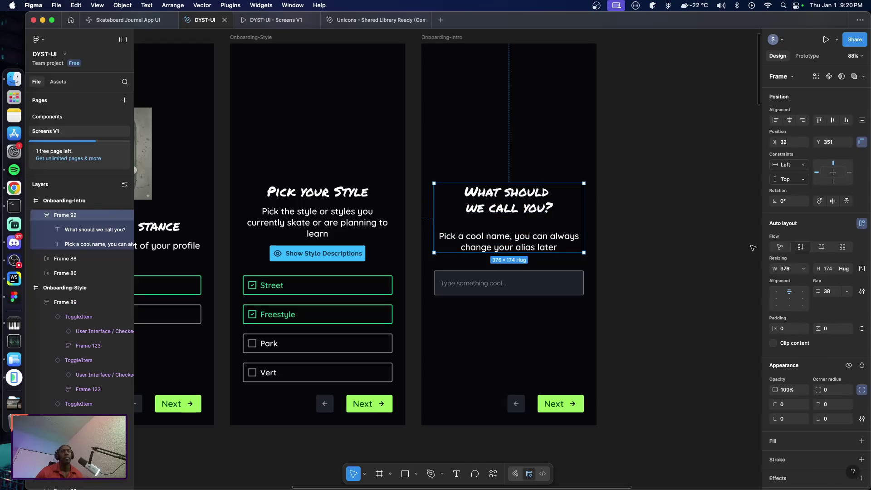
left_click(827, 291)
type("1")
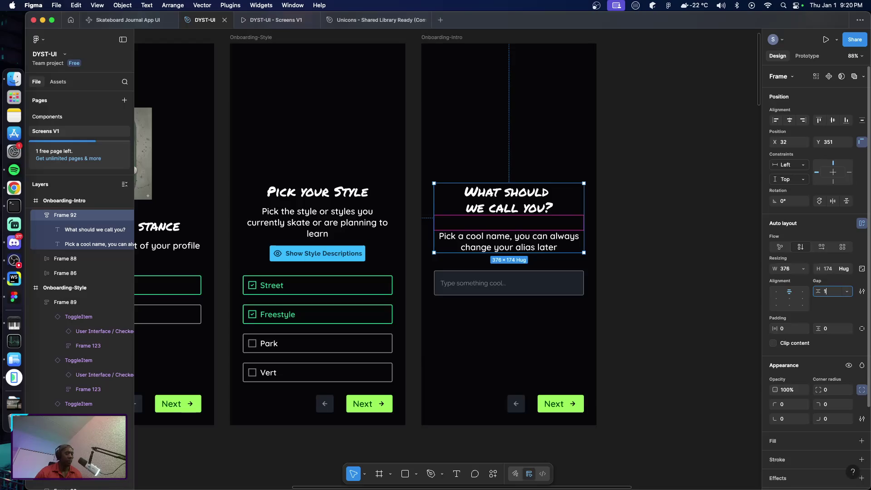
type("6")
key("Return")
- Nudge the alias textbox up from Y 570 to Y 535
left_click(527, 281)
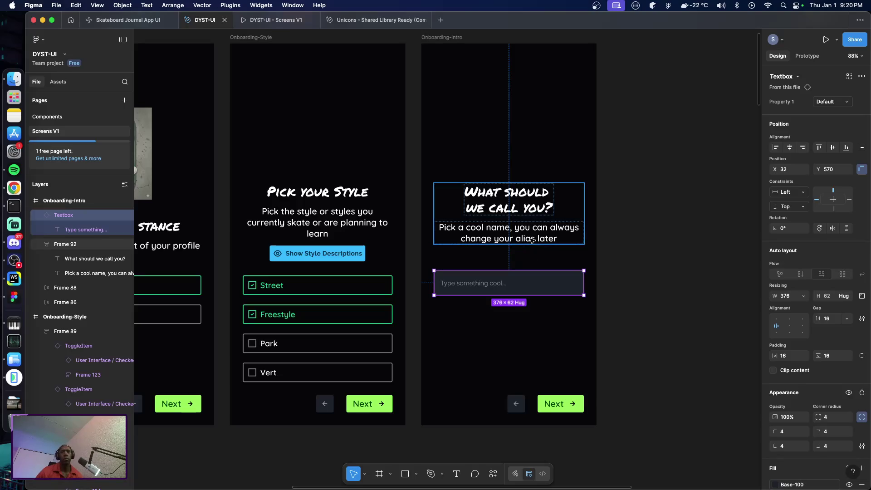
key("shift+Up")
key("shift+Up")
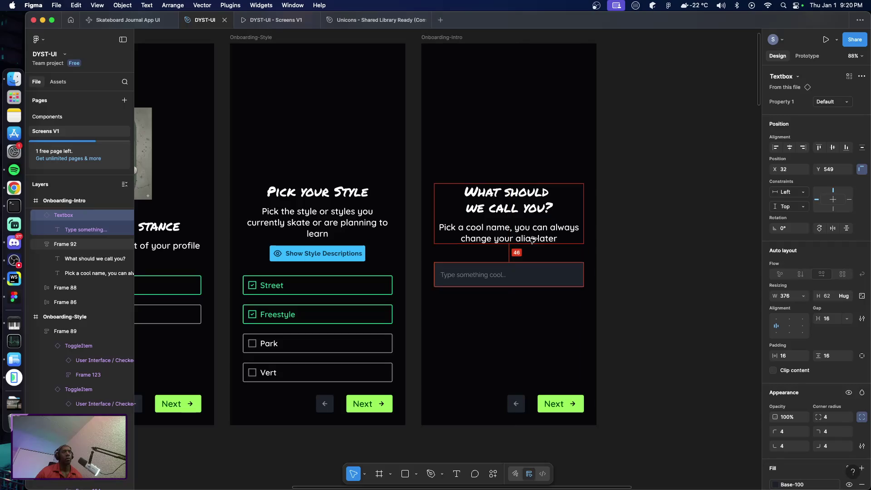
key("shift+Up")
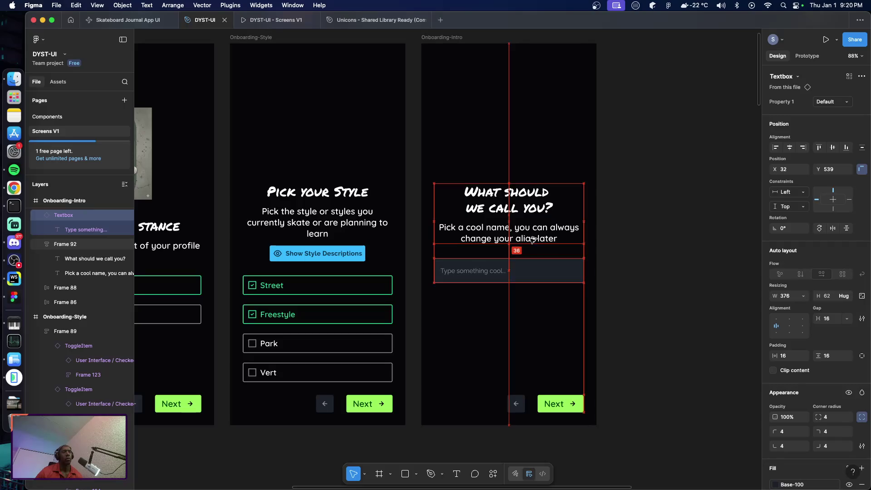
key("Up")
key("Up")
key("Up")
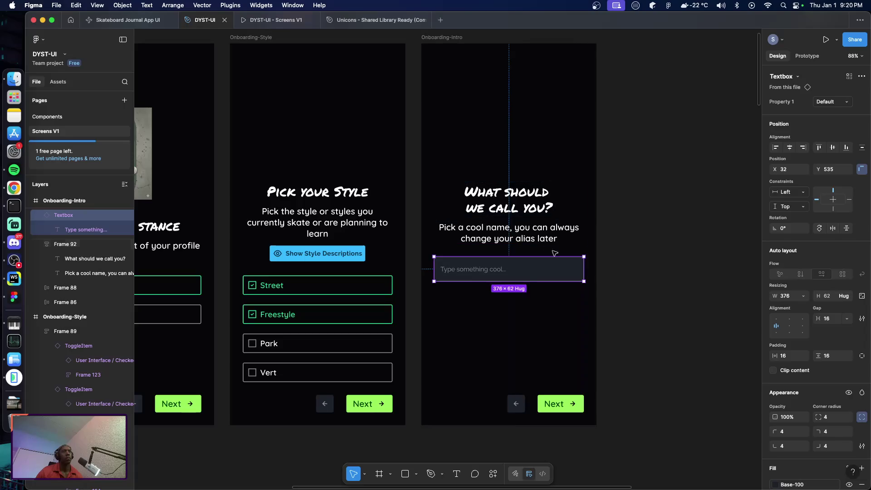
left_click(631, 311)
scroll(633, 313, "up", 3)
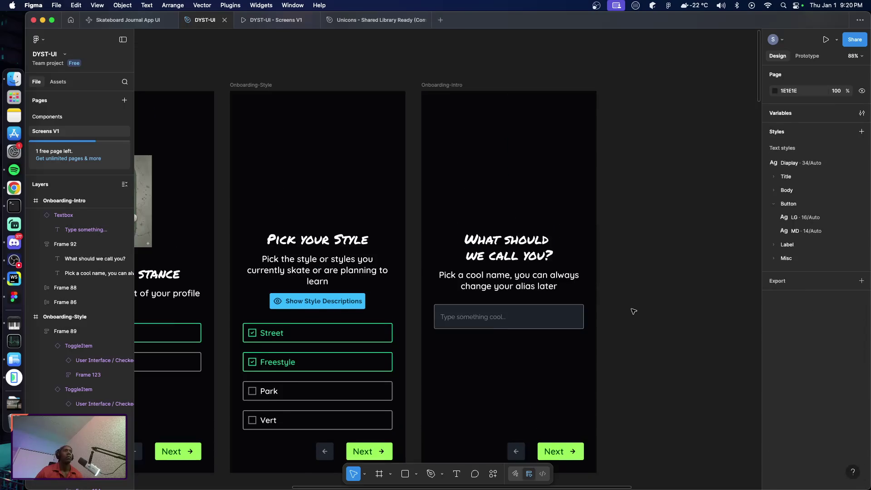
scroll(623, 313, "right", 3)
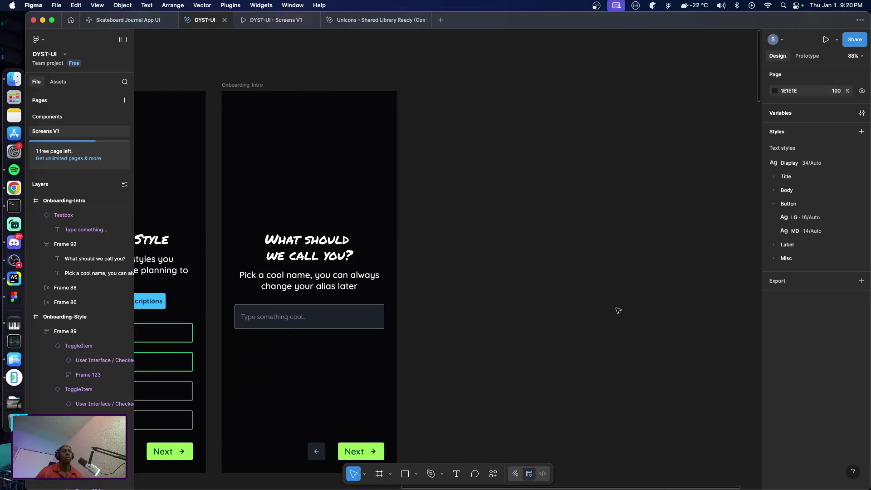
scroll(618, 310, "left", 6)
scroll(613, 315, "left", 2)
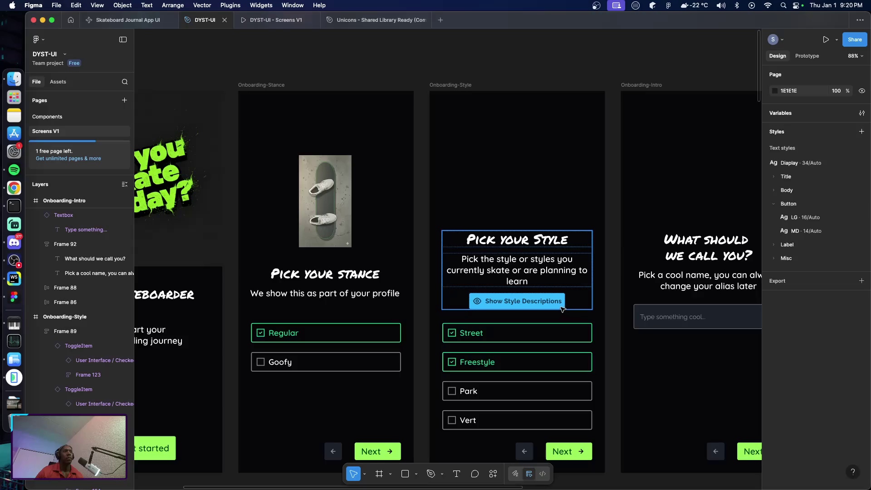
scroll(562, 309, "right", 1)
scroll(562, 309, "right", 2)
scroll(546, 310, "right", 1)
scroll(543, 310, "right", 1)
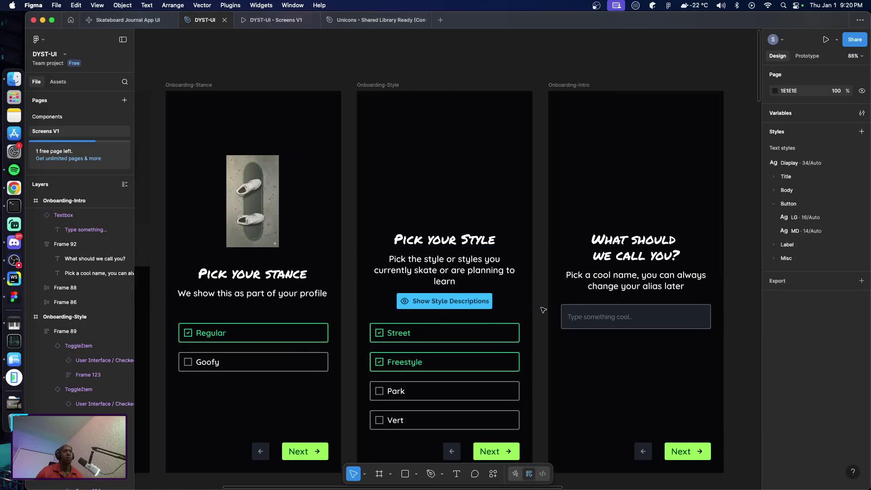
scroll(509, 311, "right", 1)
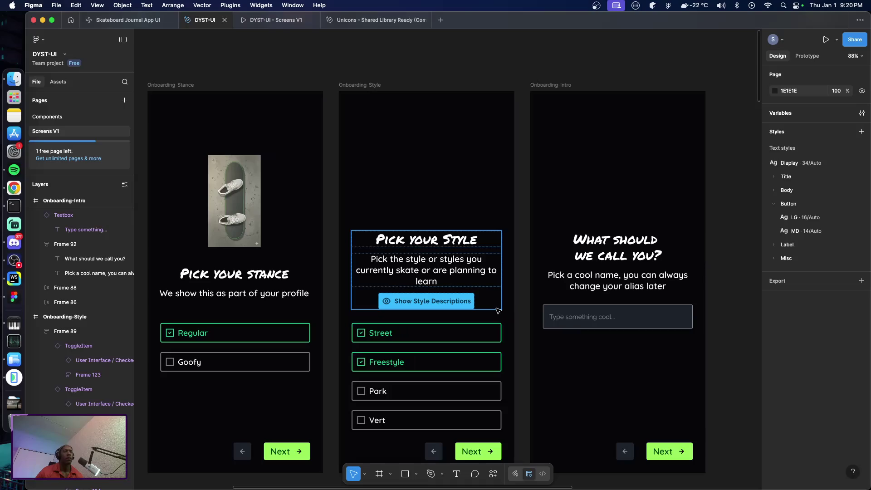
scroll(496, 308, "down", 3)
scroll(494, 309, "down", 2)
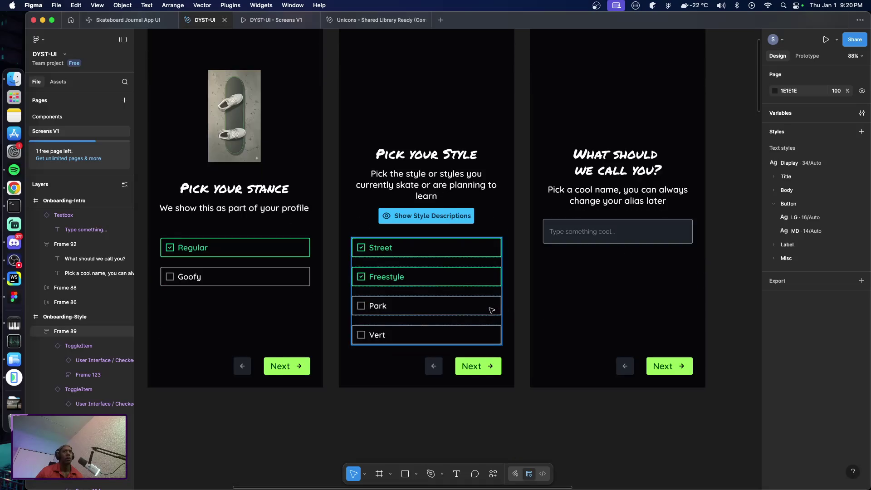
scroll(491, 311, "up", 2)
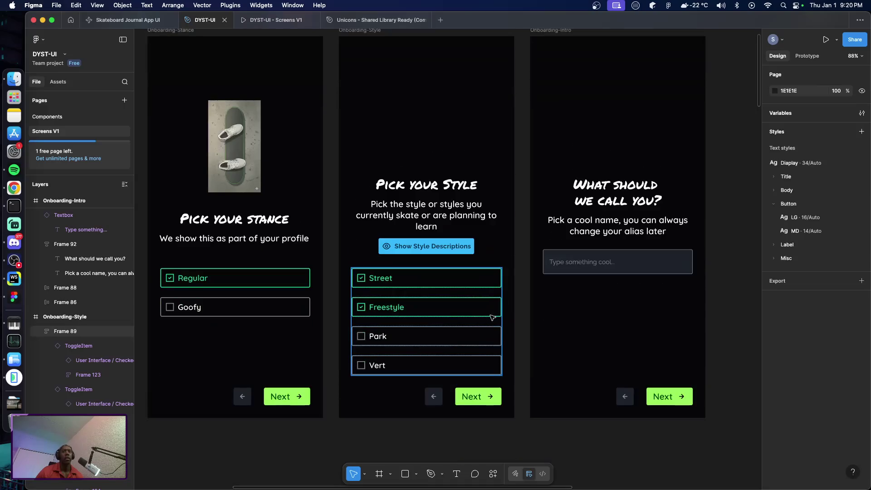
- On the Components page, draw a small 35 × 13 rectangle
scroll(490, 315, "left", 4)
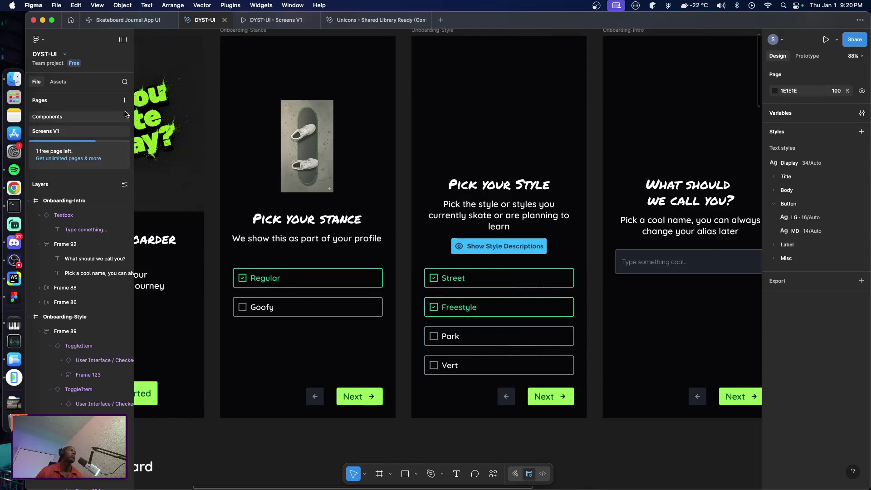
left_click(55, 118)
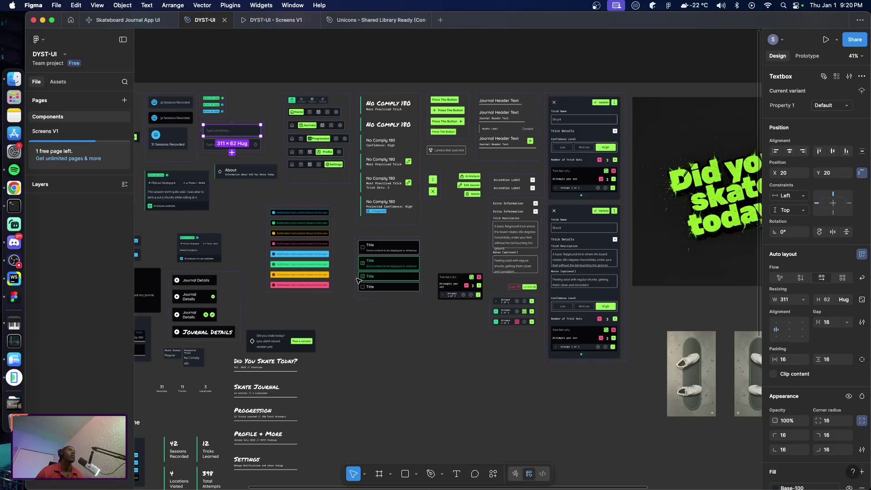
scroll(358, 280, "down", 5)
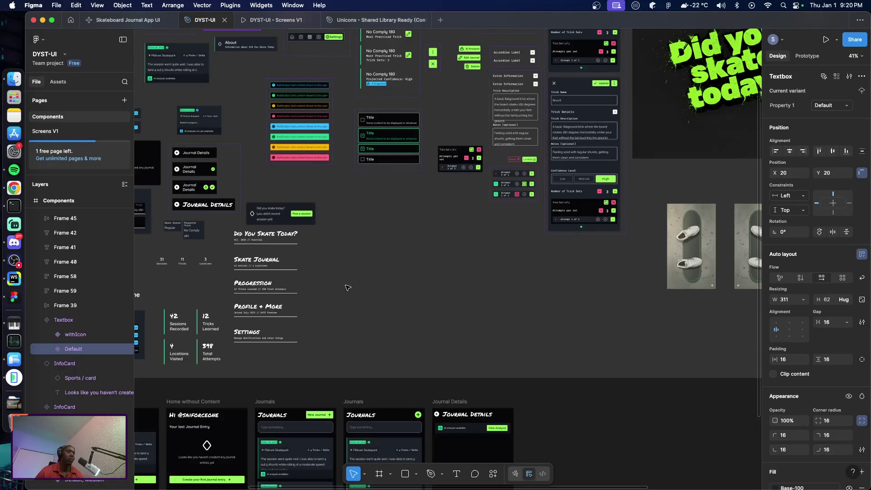
left_click(376, 279)
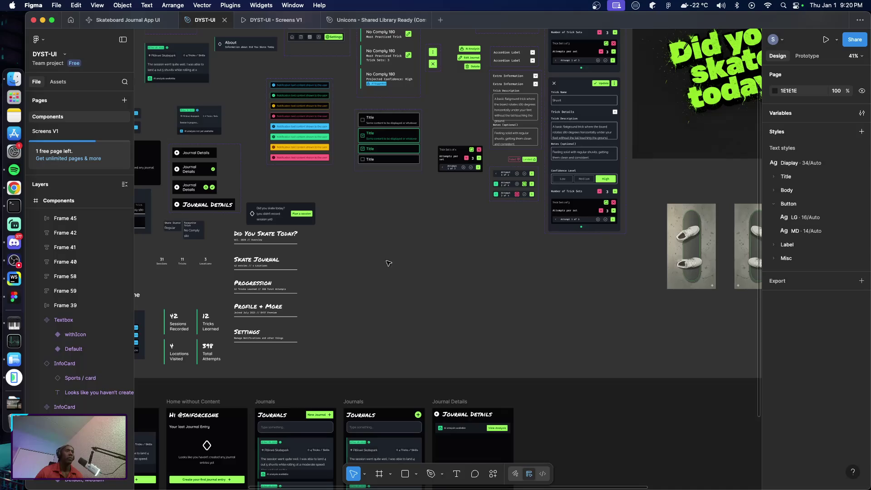
key("r")
left_click_drag(377, 261, 384, 254)
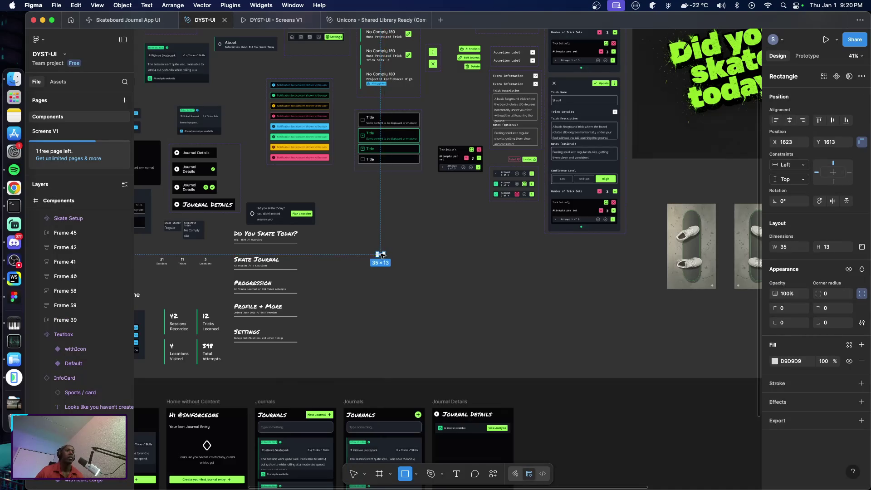
- Fill the small rectangle with the Primary-BG colour style
scroll(381, 255, "up", 5)
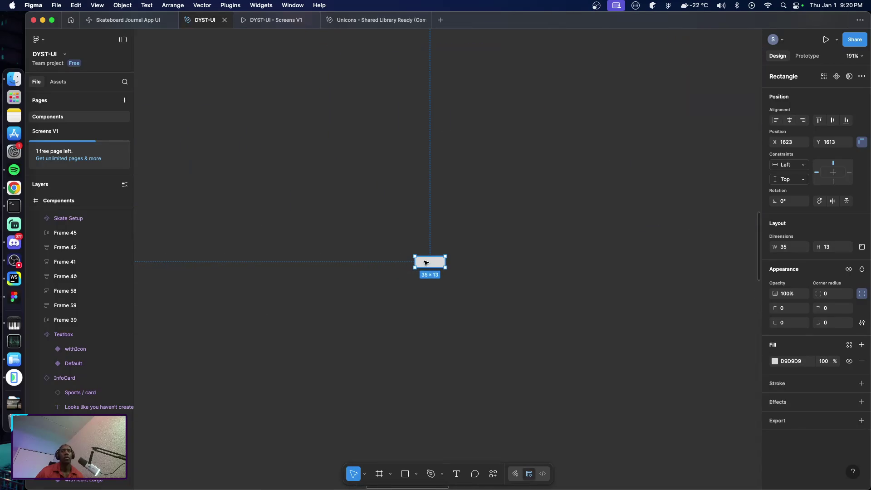
left_click_drag(428, 268, 413, 265)
left_click(412, 263)
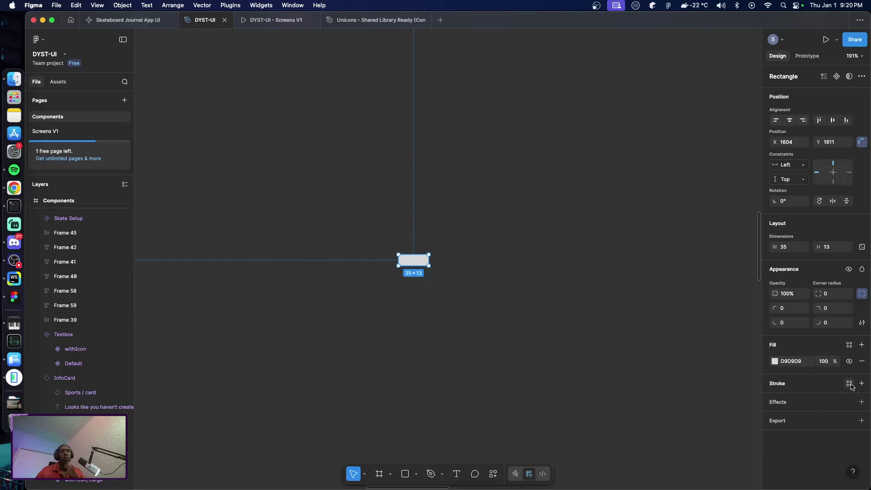
left_click(848, 346)
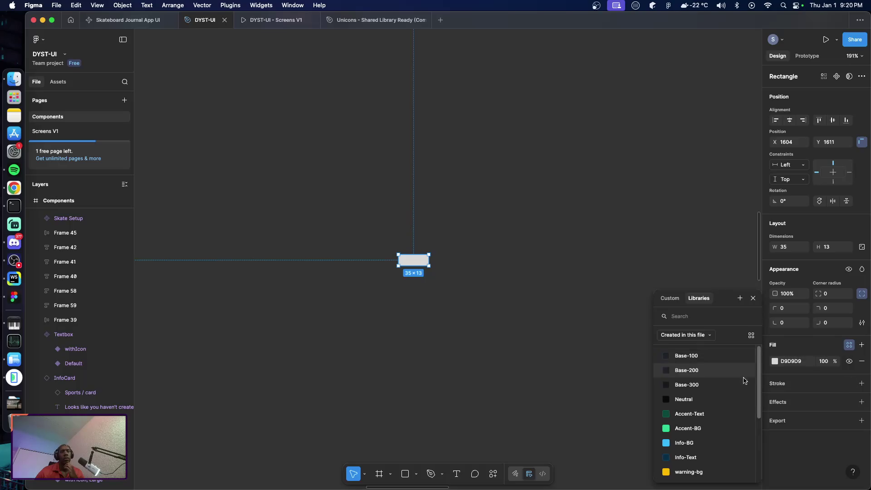
scroll(708, 441, "down", 3)
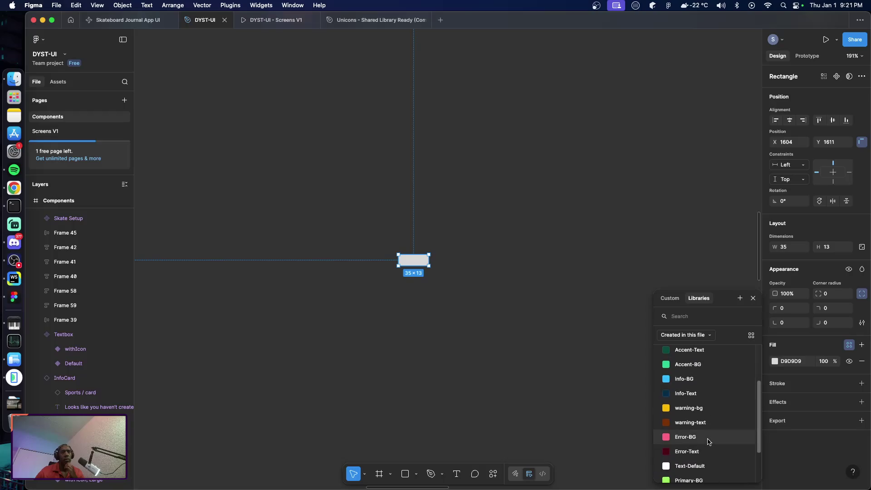
scroll(708, 467, "down", 1)
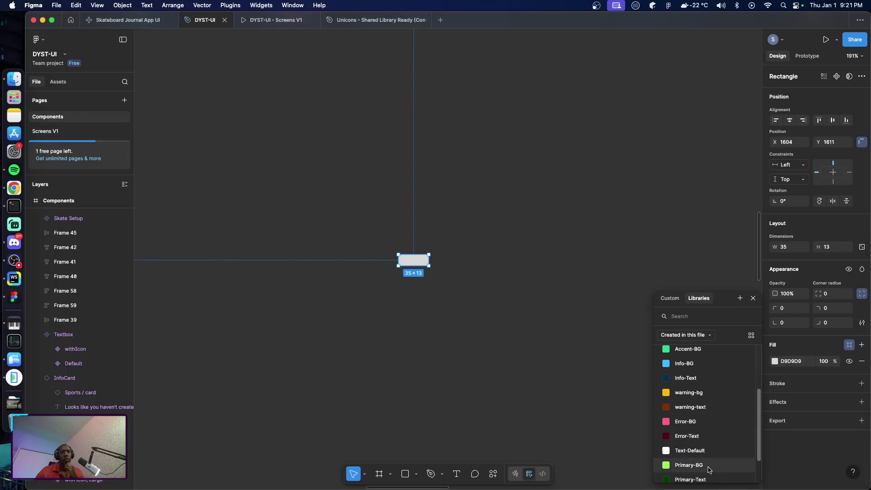
left_click(708, 467)
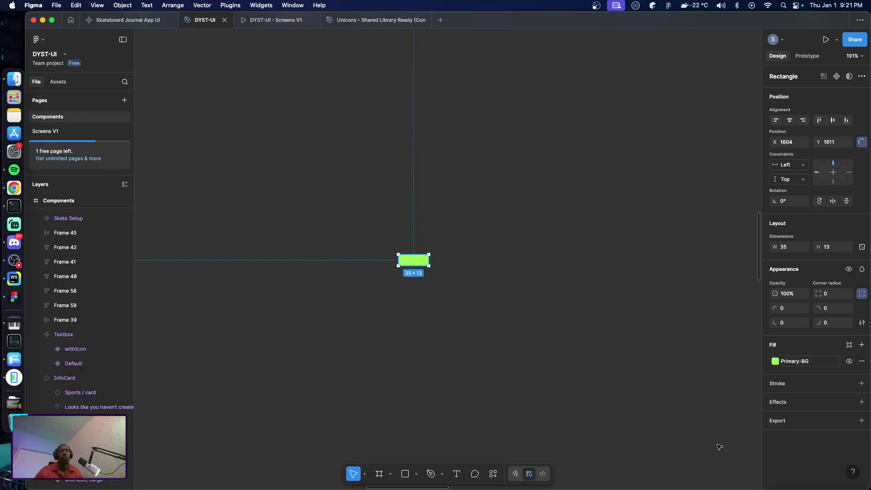
left_click(455, 280)
- Resize the green rectangle to 32 × 14 and duplicate it
left_click(414, 260)
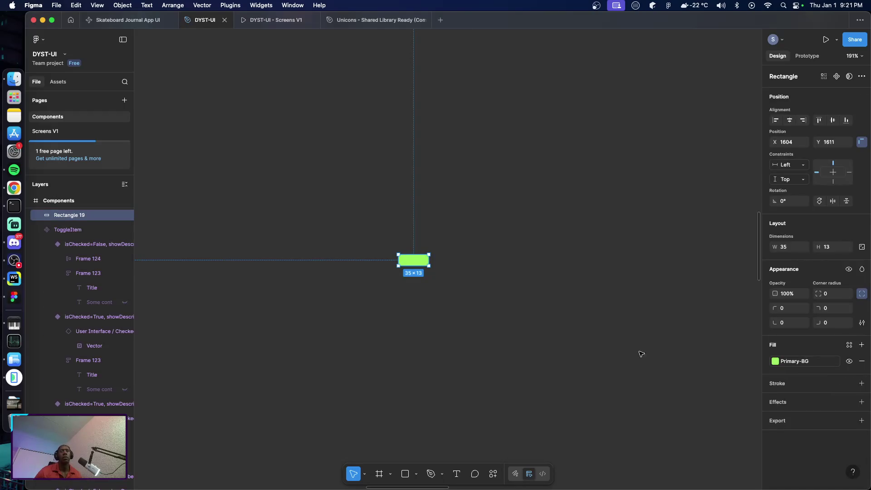
left_click(789, 247)
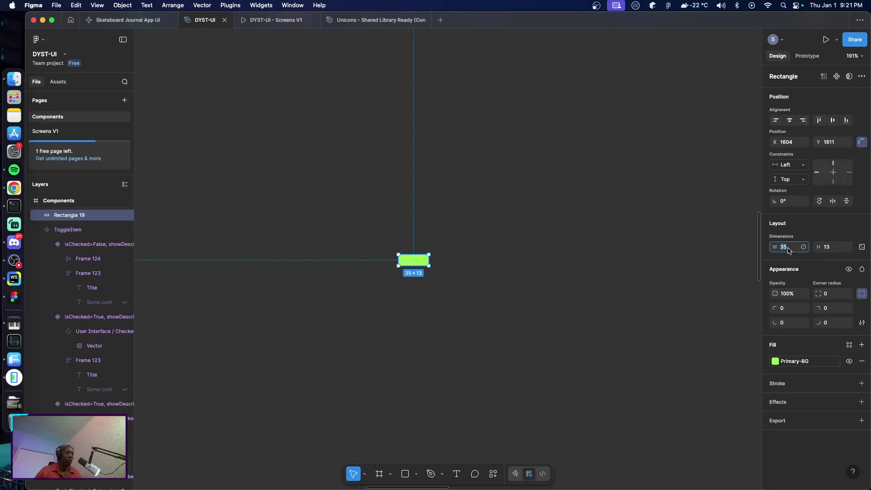
type("32")
key("Tab")
type("14")
key("Return")
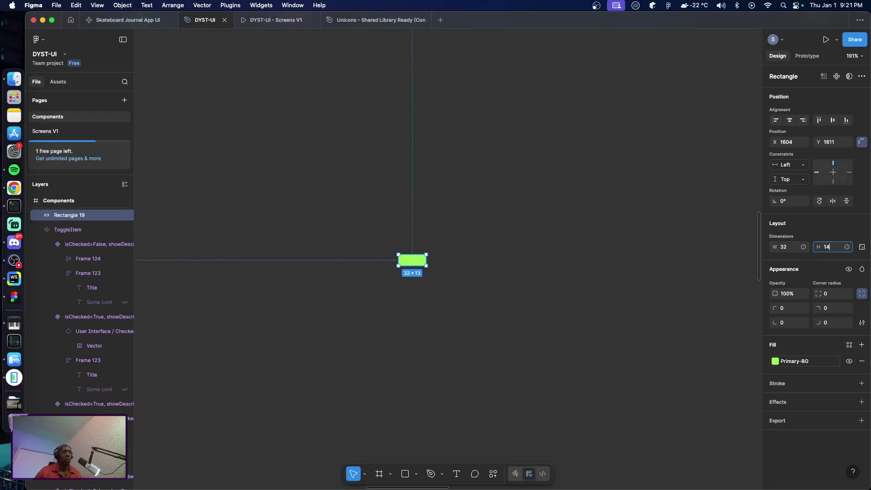
left_click(658, 272)
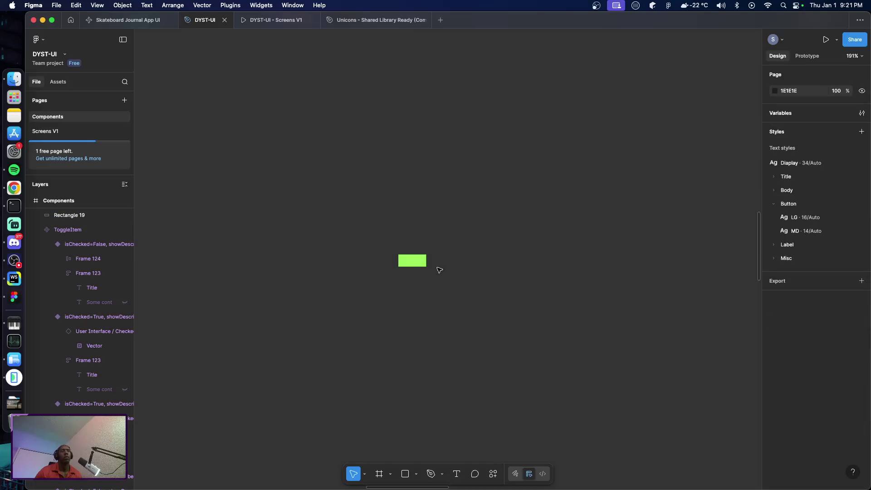
left_click(414, 268)
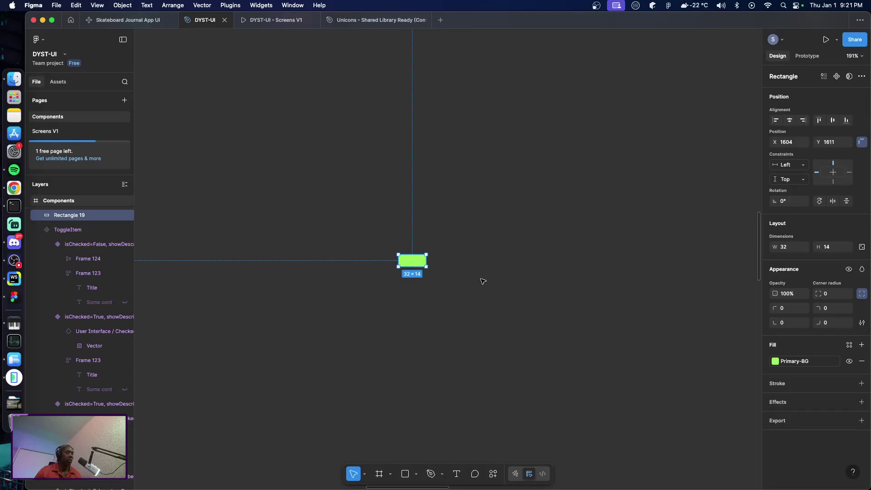
key("super+d")
- Place the copy 8 px right, narrow it, and give it a Menu/Inactive stroke
left_click_drag(426, 263, 450, 264)
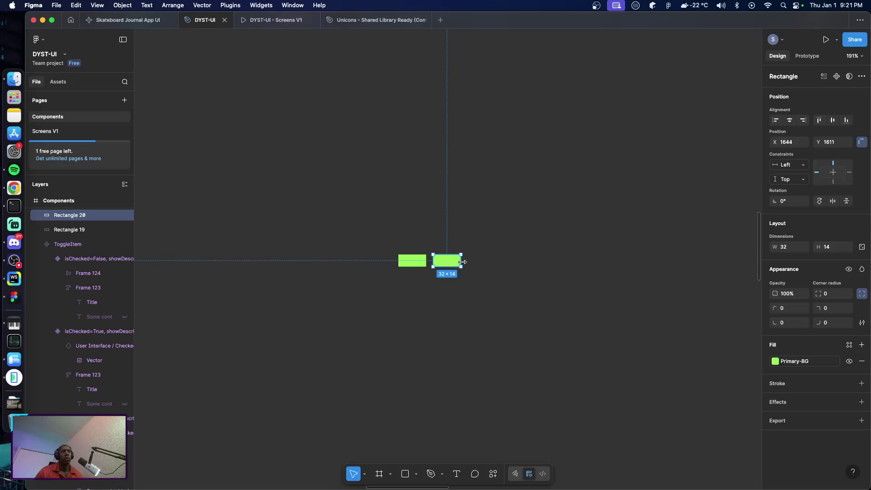
left_click_drag(461, 261, 447, 262)
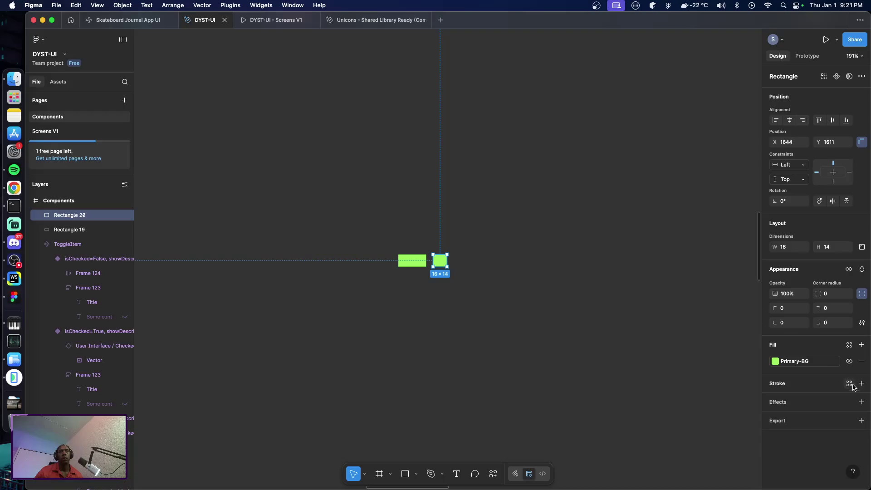
left_click(849, 384)
left_click(849, 384)
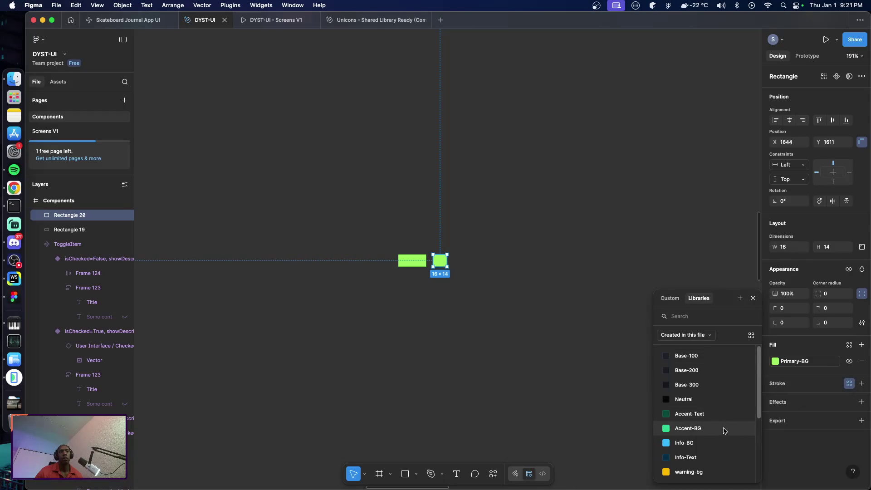
scroll(723, 431, "down", 5)
left_click(706, 471)
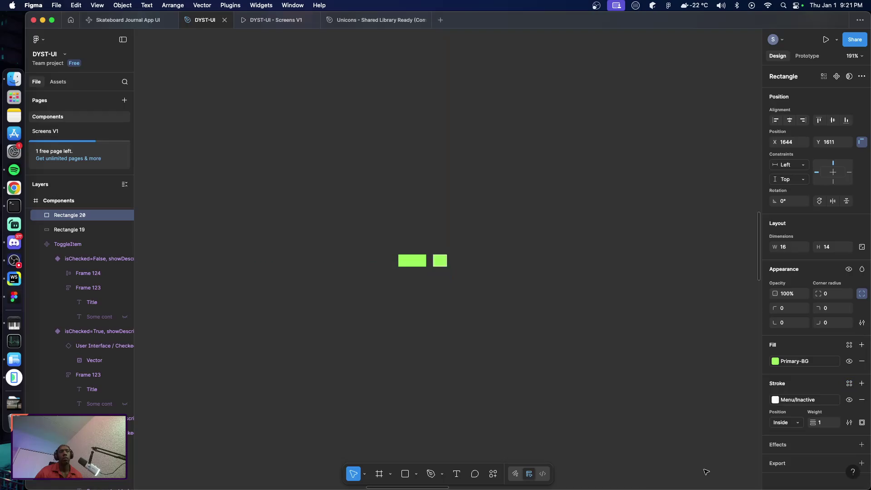
- Remove the copy's Primary-BG fill and set its stroke weight to 2
left_click(862, 361)
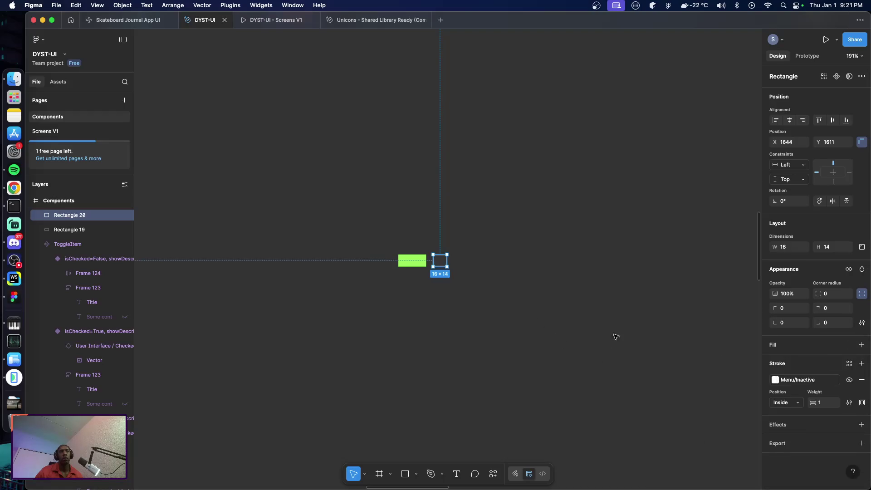
left_click(537, 326)
left_click(439, 262)
left_click(824, 403)
type("2")
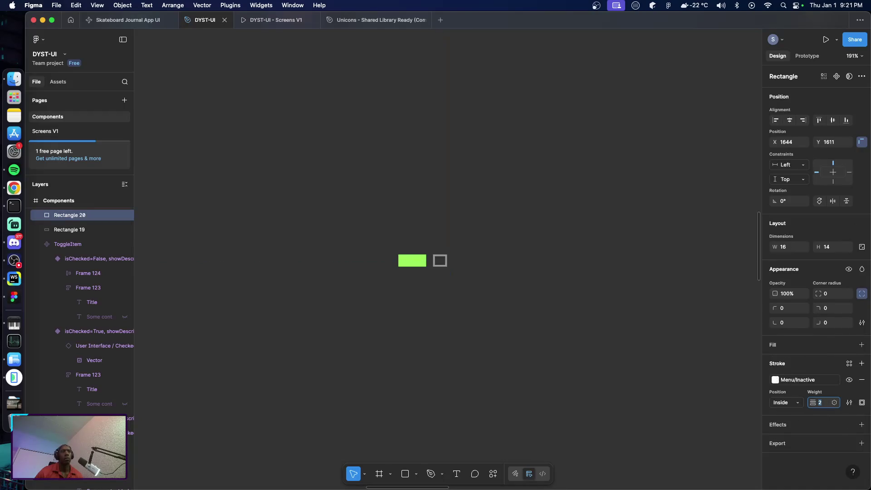
left_click(585, 363)
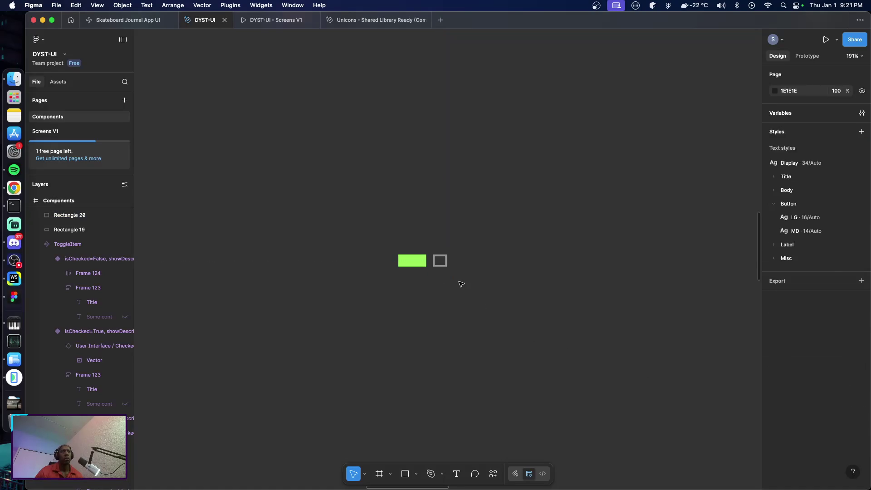
left_click(440, 262)
- Duplicate the outlined square to its right, then round the corners of all three pieces
key("super+d")
left_click_drag(441, 266, 462, 267)
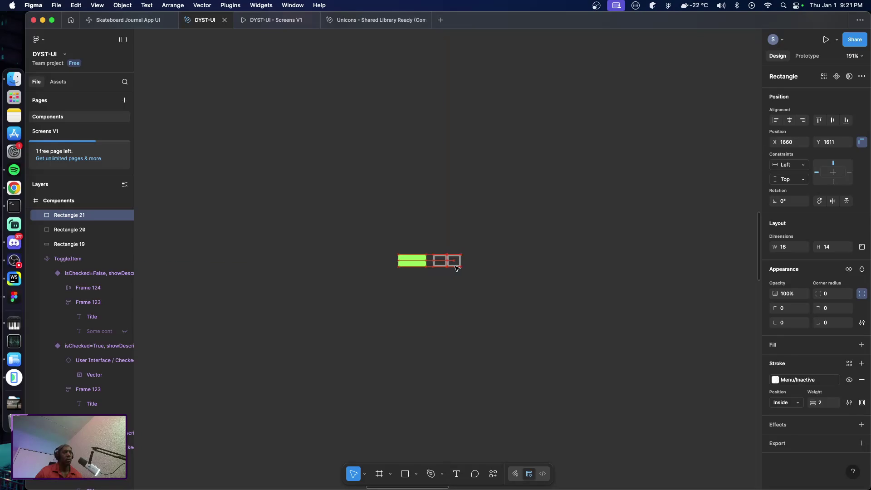
left_click(485, 288)
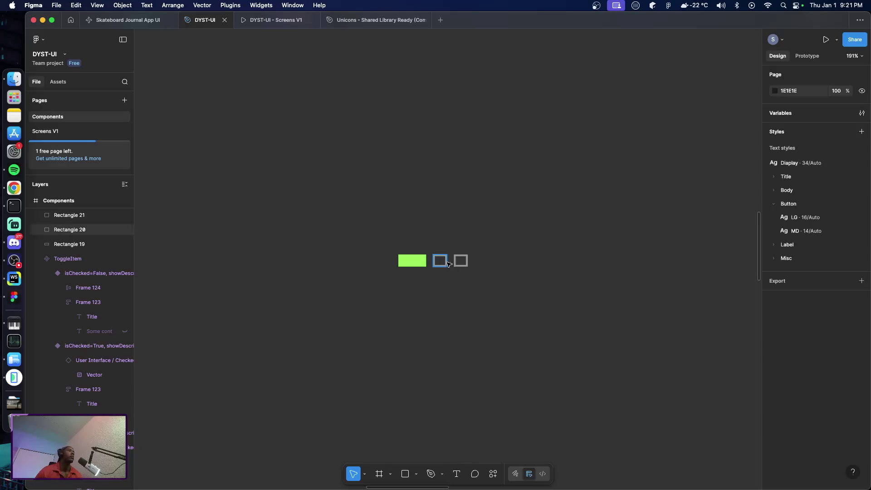
left_click_drag(376, 246, 531, 287)
left_click(832, 316)
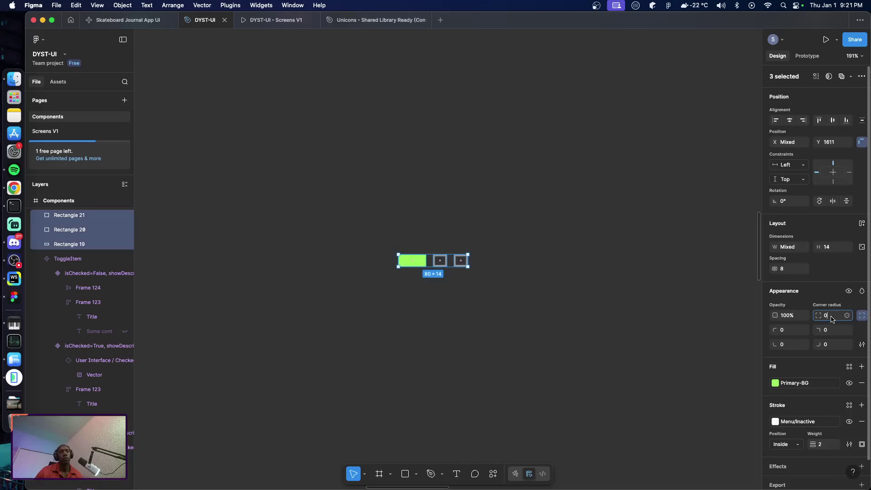
left_click(585, 303)
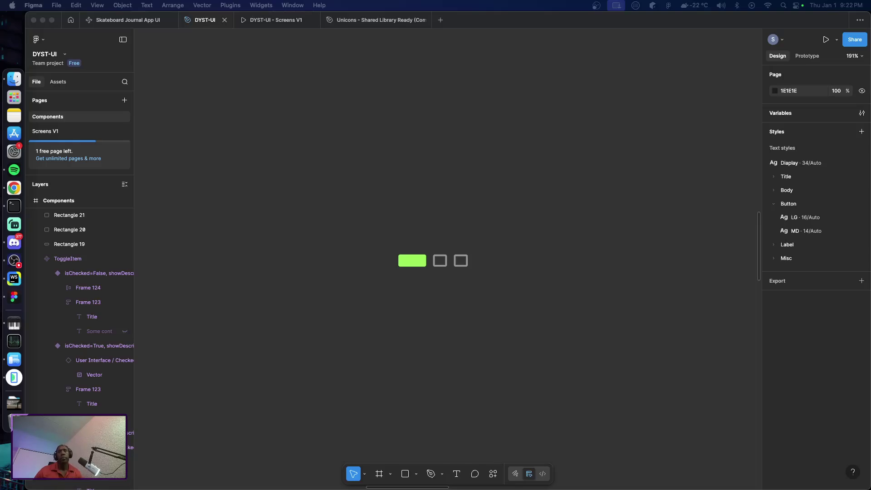
left_click(412, 348)
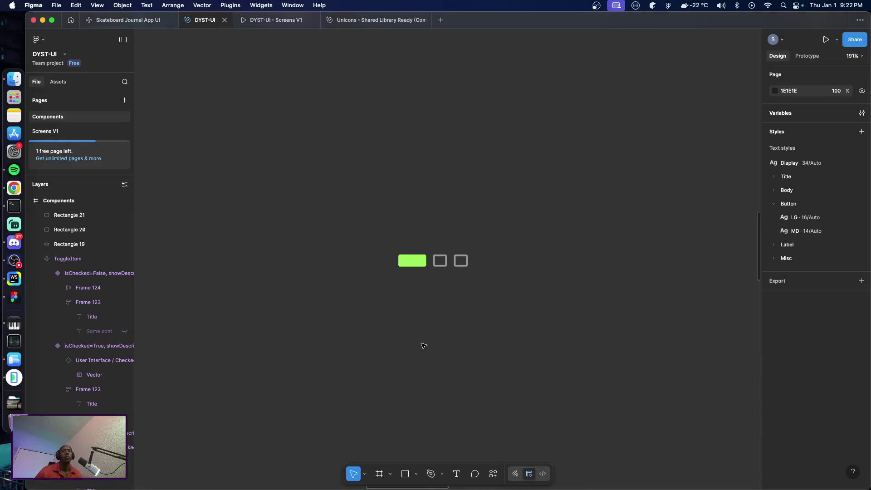
- Duplicate the third outlined square and nudge the copy right as an evenly spaced fourth, then view Screens V1
left_click(463, 267)
key("super+d")
key("shift+Right")
key("shift+Right")
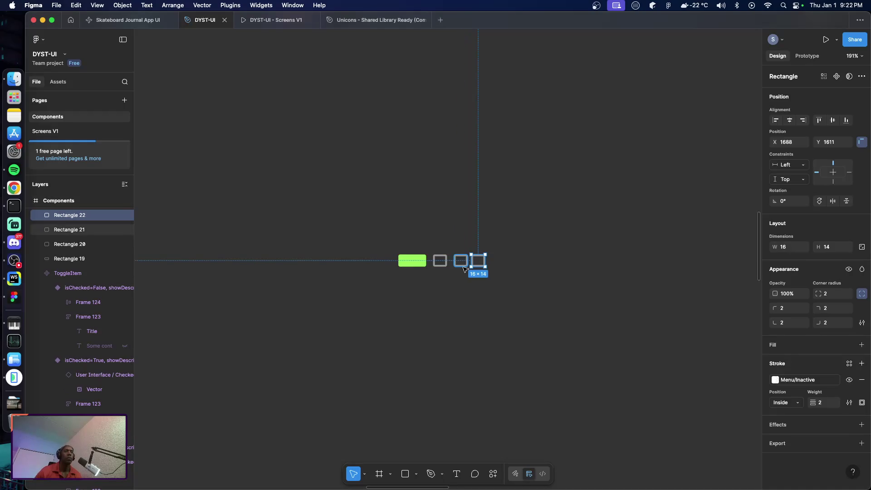
key("Right")
key("Right")
key("Right")
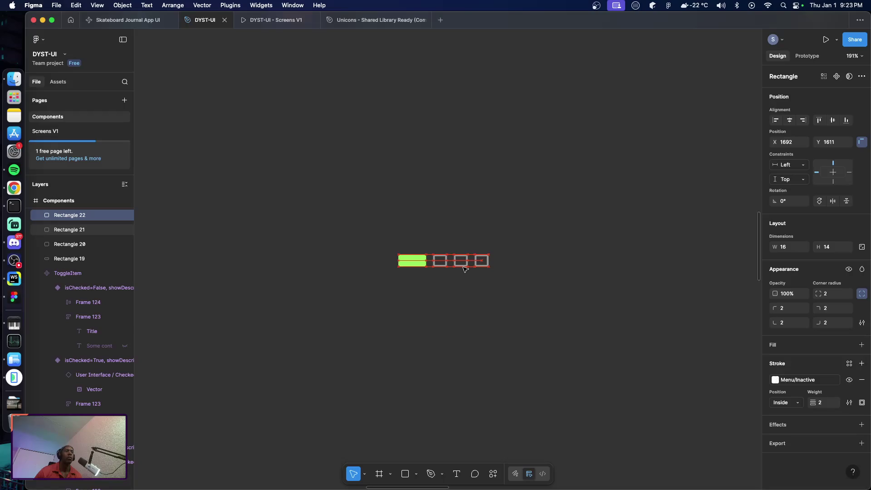
key("Right")
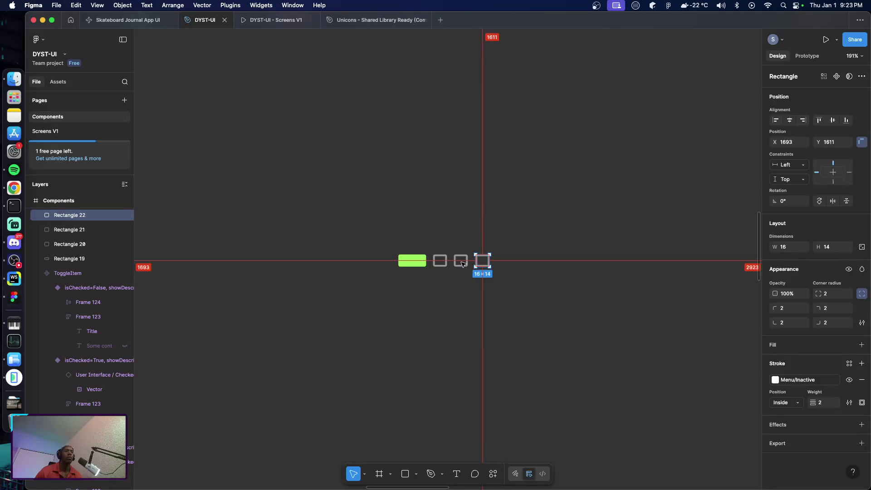
left_click(455, 341)
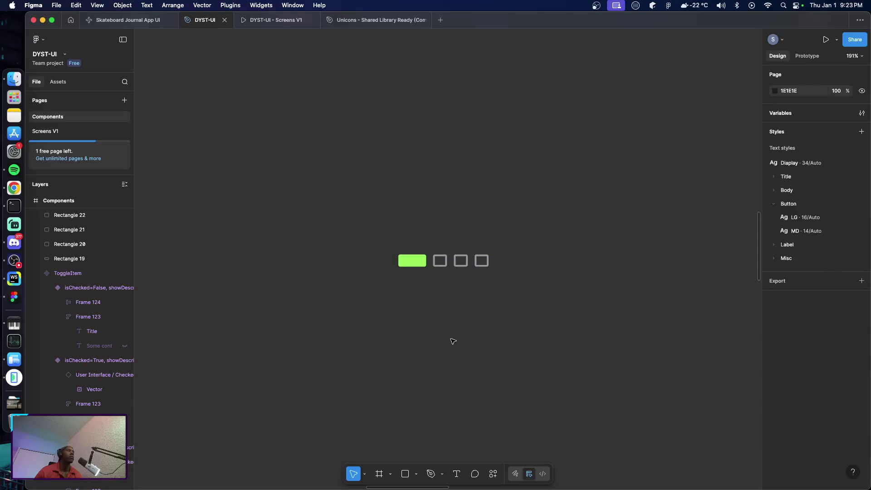
left_click(56, 134)
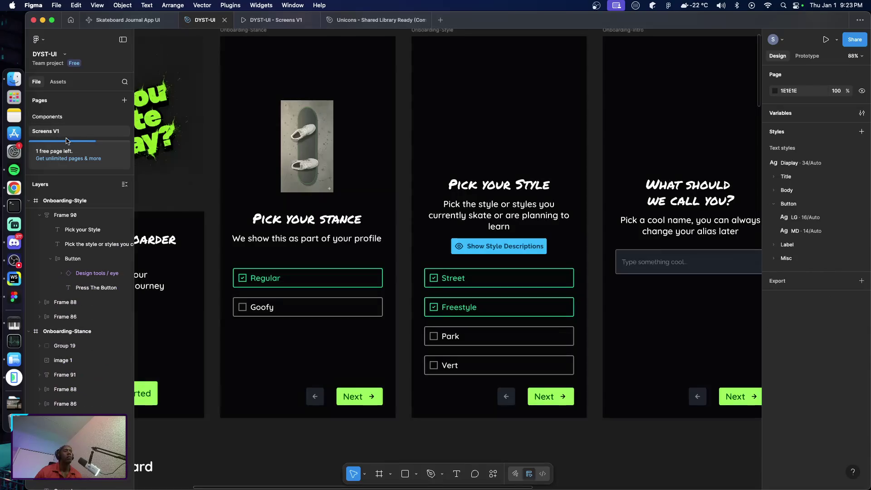
scroll(268, 243, "right", 5)
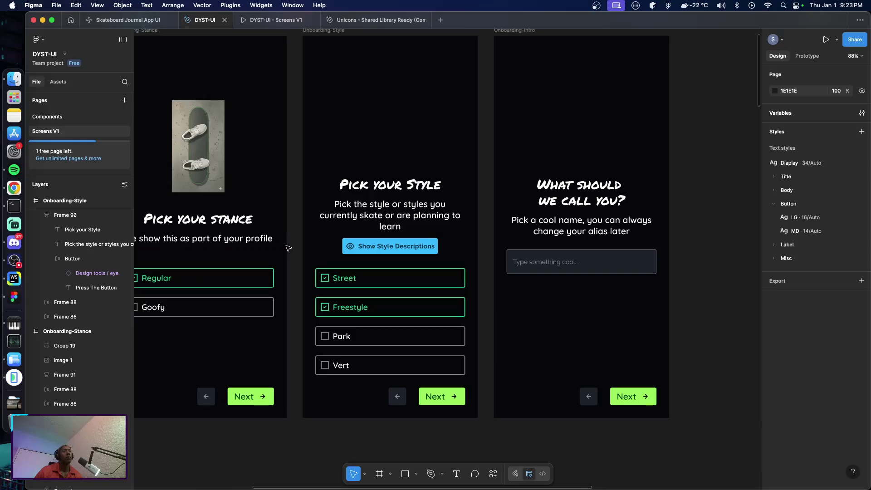
scroll(288, 248, "right", 2)
scroll(297, 254, "right", 4)
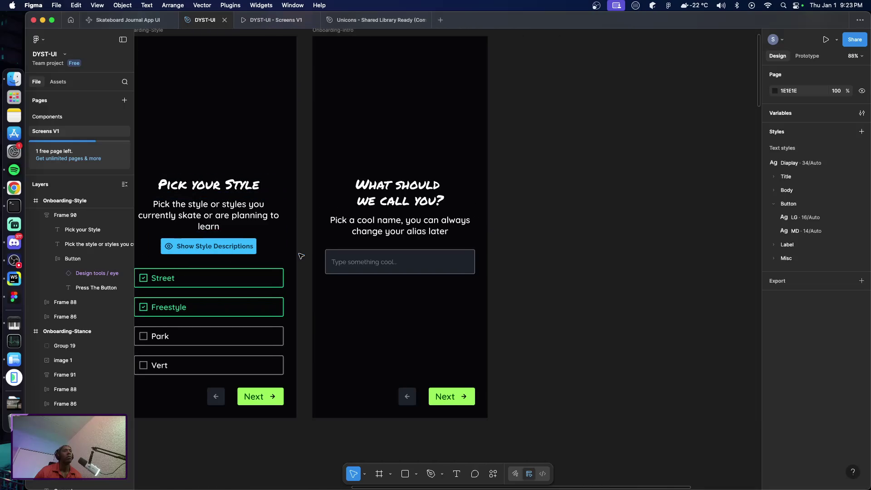
scroll(302, 254, "right", 4)
scroll(313, 256, "left", 1)
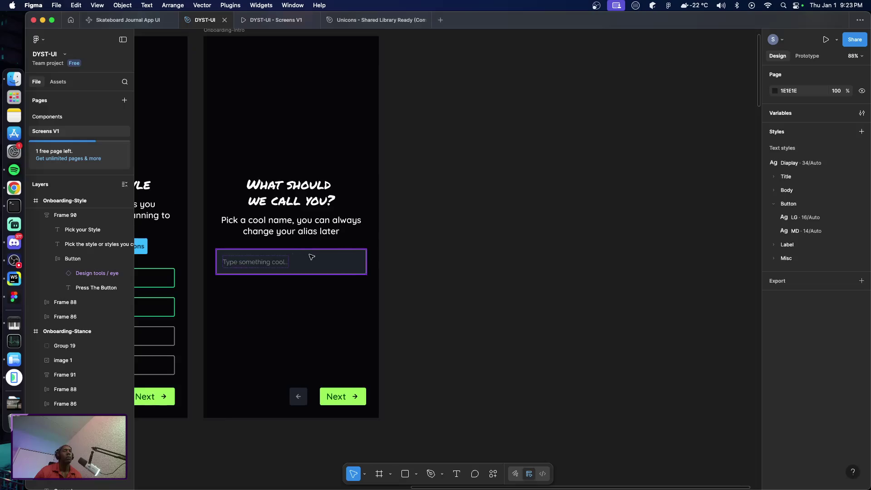
scroll(322, 259, "up", 2)
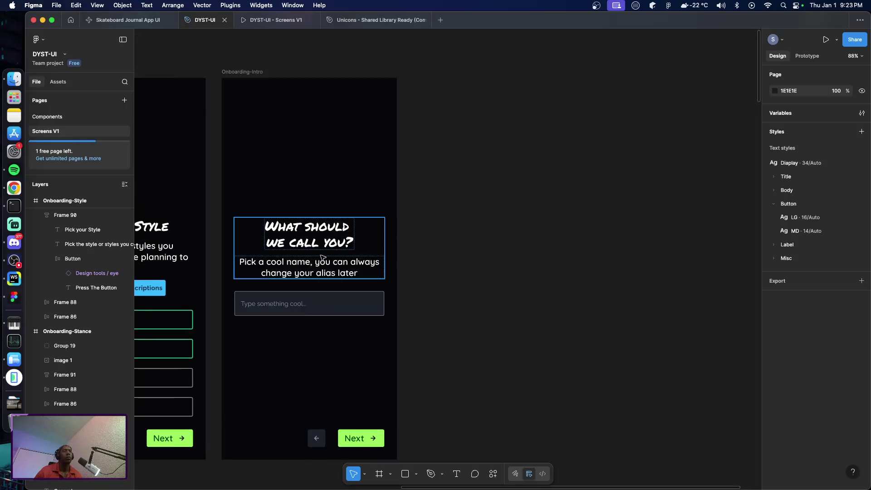
left_click(244, 73)
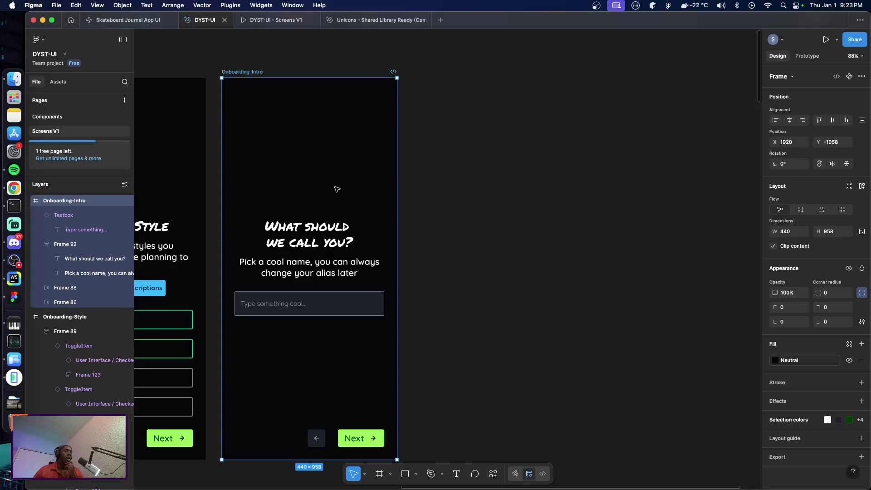
scroll(337, 191, "left", 10)
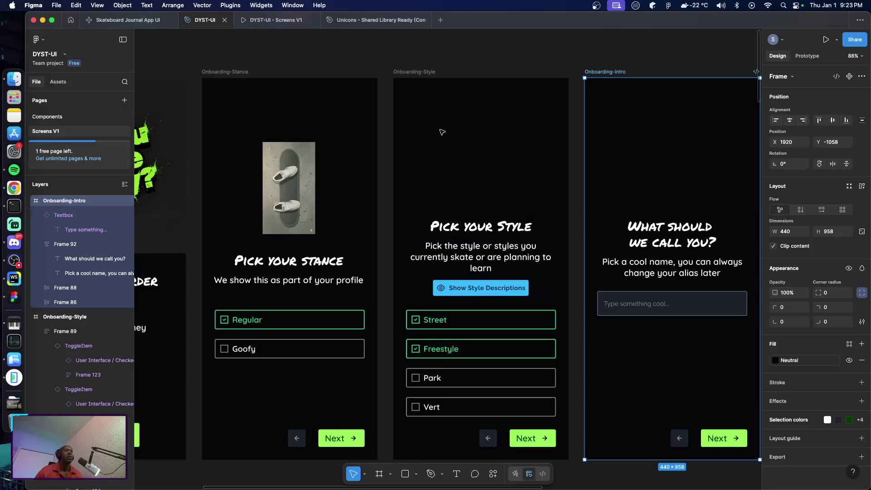
scroll(453, 150, "right", 5)
- Replace 'Intro' with 'alias' in the frame name so it reads Onboarding-alias
double_click(495, 72)
left_click_drag(494, 72, 493, 73)
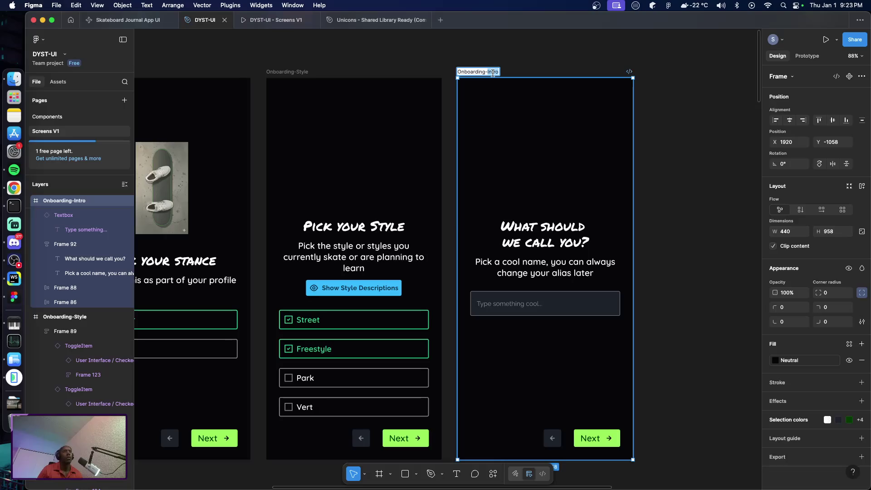
type("alias")
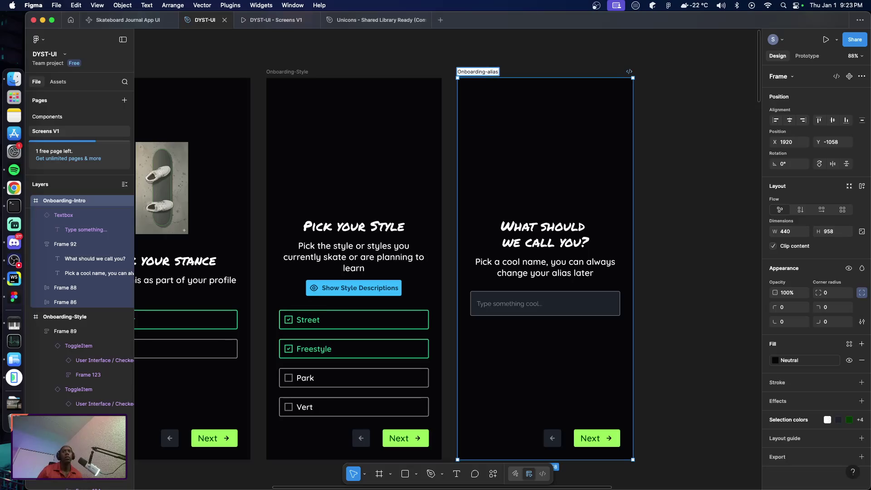
key("Return")
left_click(659, 164)
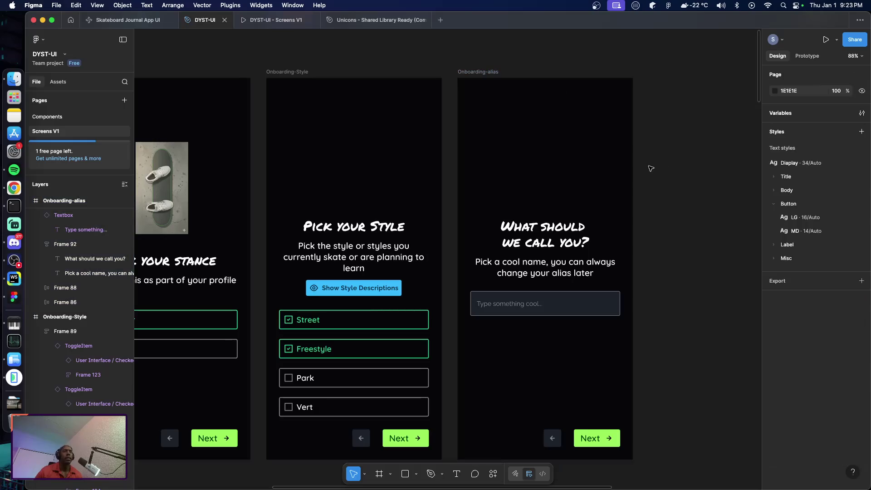
scroll(649, 167, "right", 1)
scroll(649, 167, "right", 5)
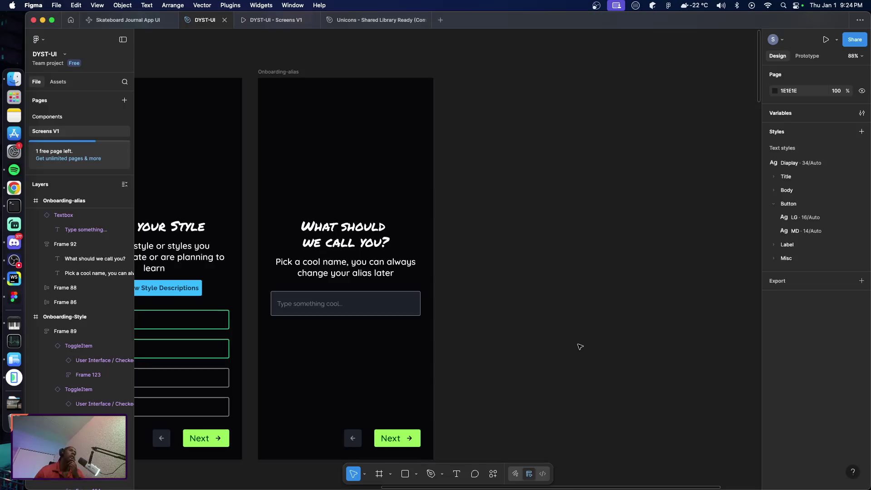
scroll(574, 342, "left", 10)
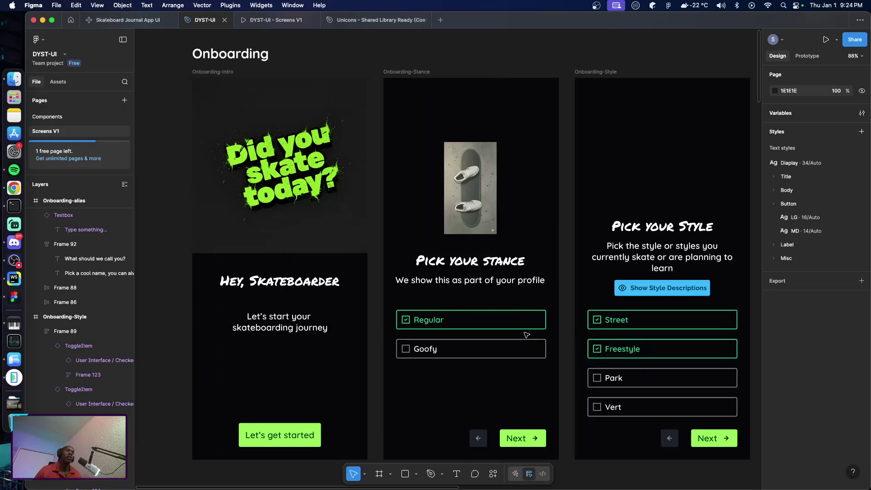
scroll(524, 336, "right", 3)
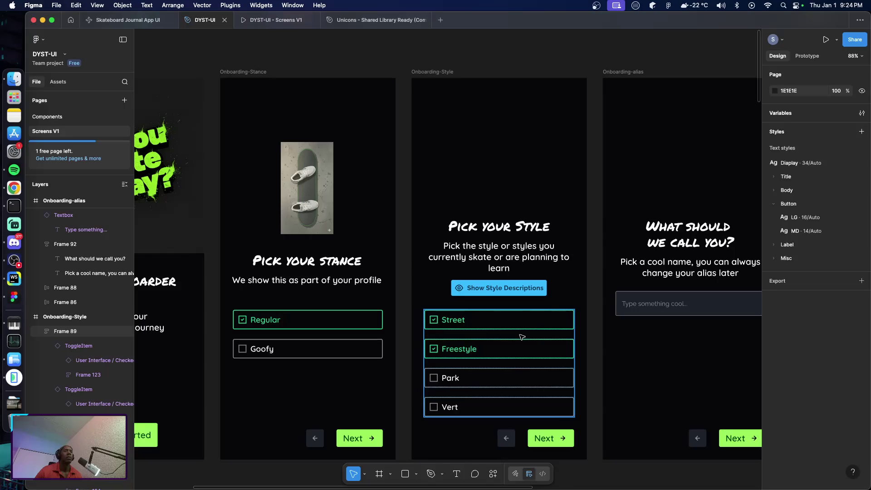
scroll(522, 337, "right", 1)
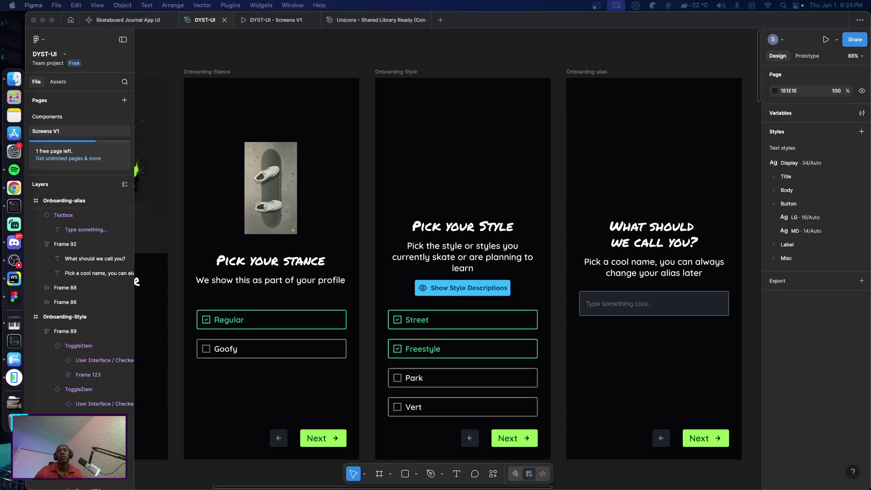
key("super+Tab")
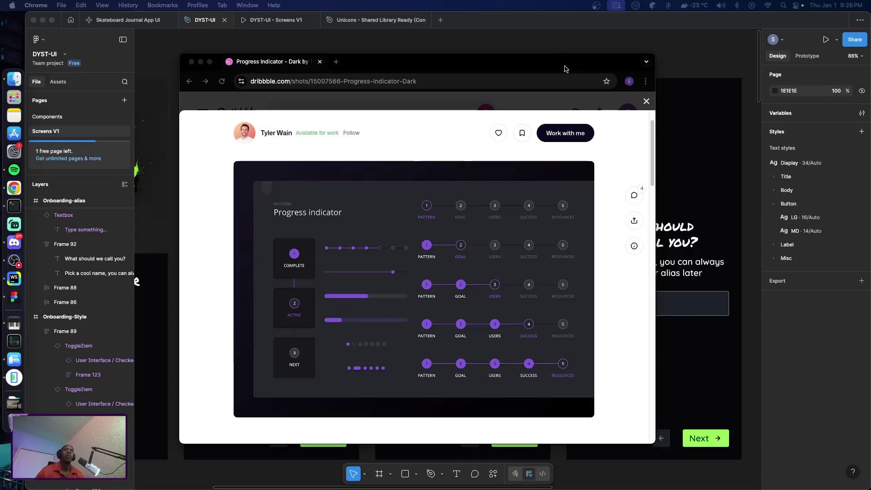
mouse_move(536, 68)
left_mouse_down()
mouse_move(471, 66)
mouse_move(601, 70)
left_mouse_up()
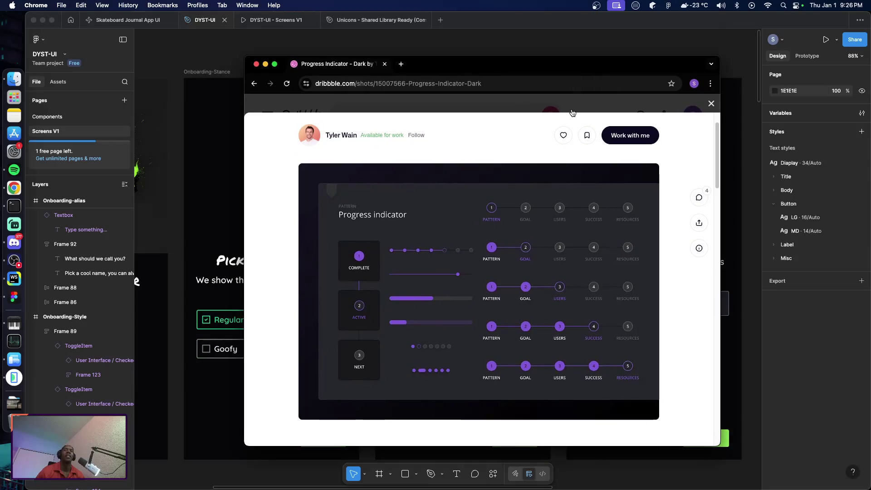
mouse_move(484, 67)
left_mouse_down()
mouse_move(508, 73)
mouse_move(501, 75)
left_mouse_up()
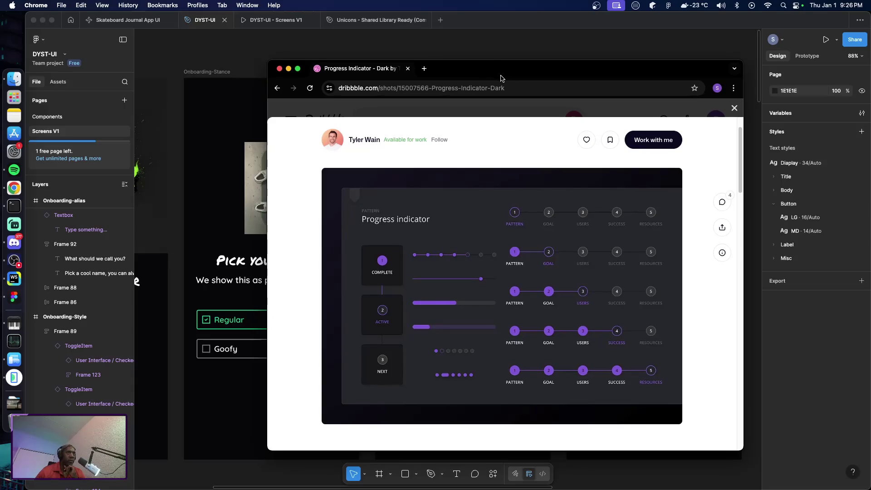
key("super+grave")
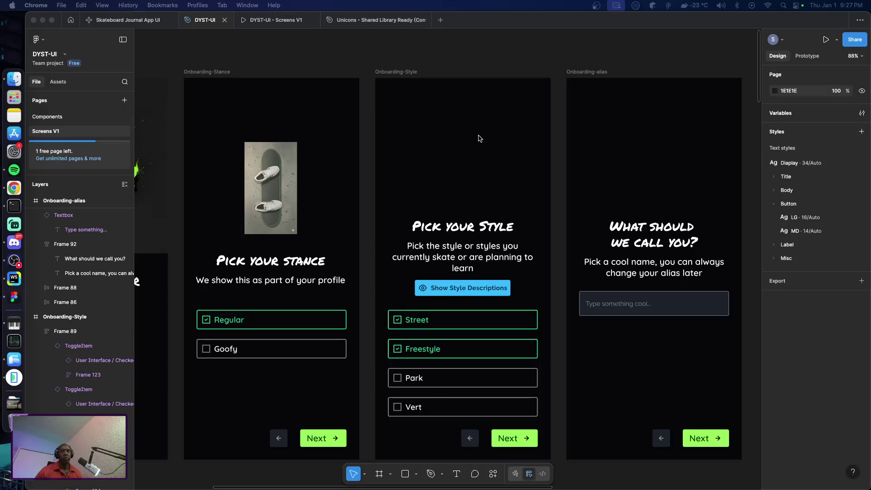
scroll(484, 149, "down", 5)
scroll(482, 154, "up", 3)
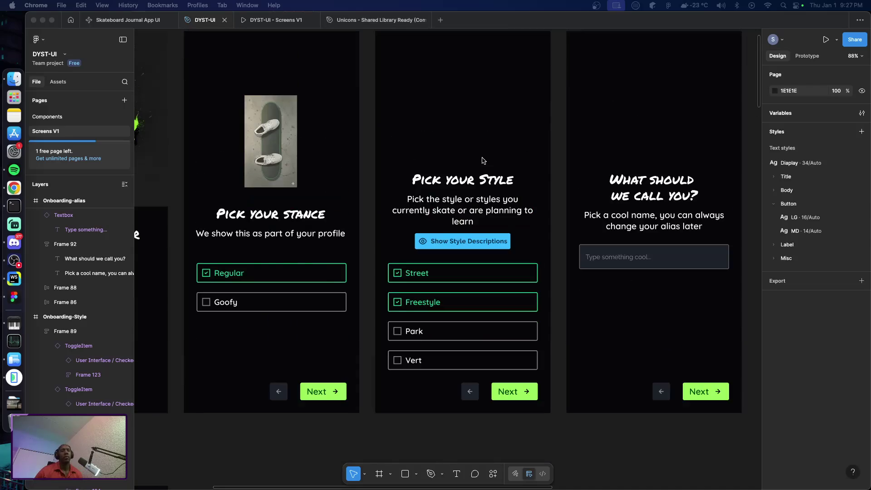
scroll(485, 197, "right", 5)
scroll(490, 201, "left", 6)
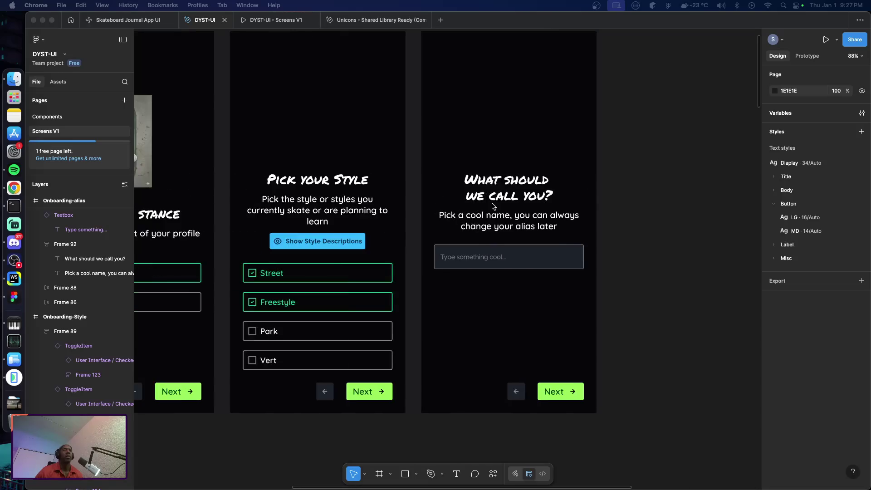
scroll(493, 205, "left", 1)
scroll(492, 205, "up", 3)
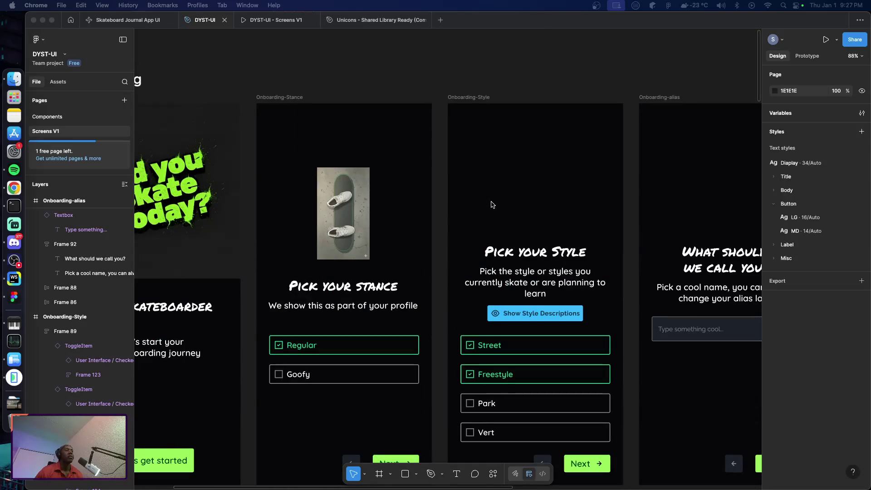
scroll(486, 205, "right", 3)
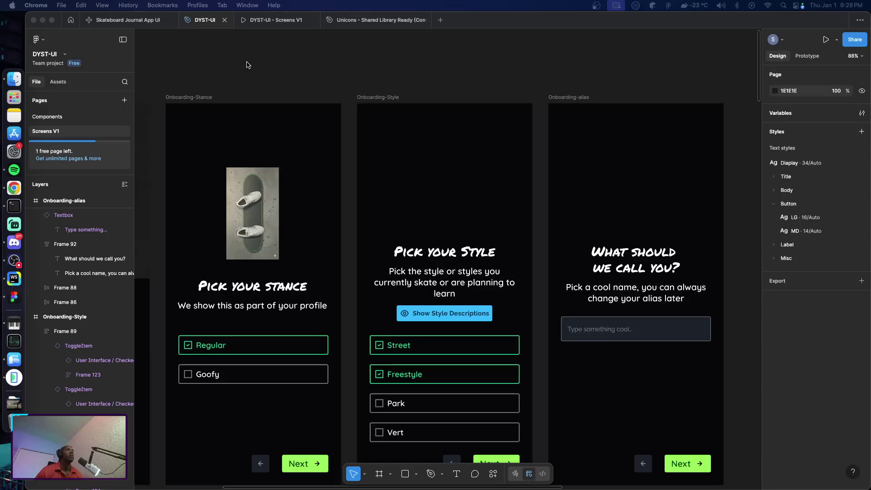
left_click(71, 120)
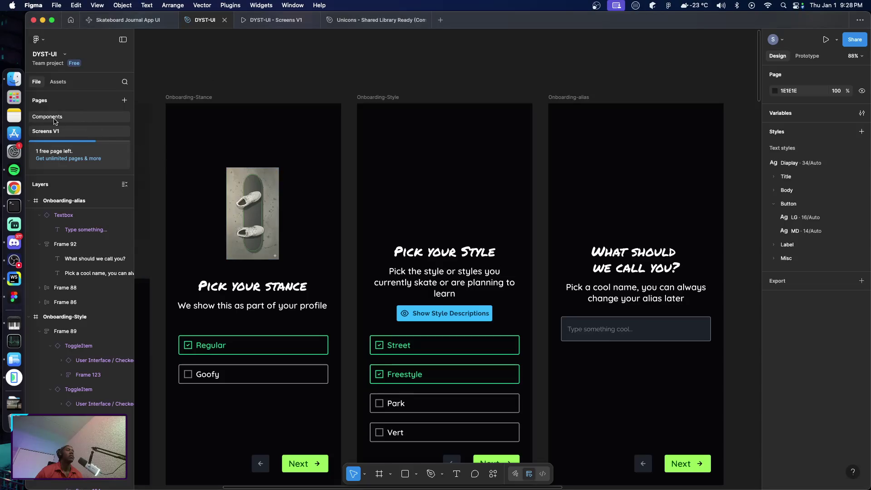
- On the Components page, wrap the green bar and three boxes into auto-layout Frame 125, 104 × 14
left_click(55, 119)
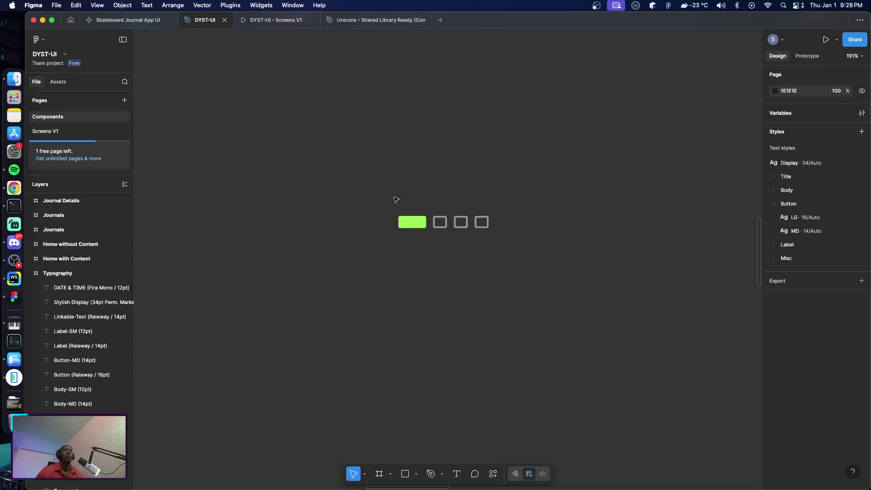
left_click_drag(380, 195, 593, 255)
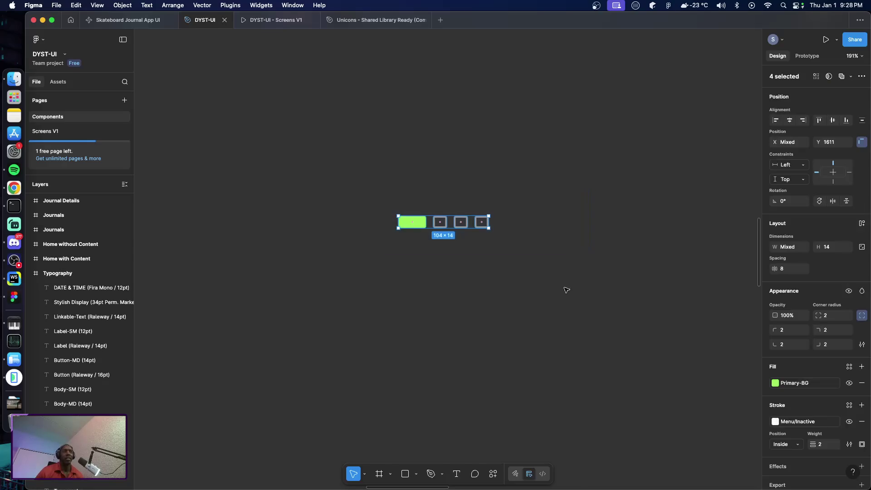
key("shift+a")
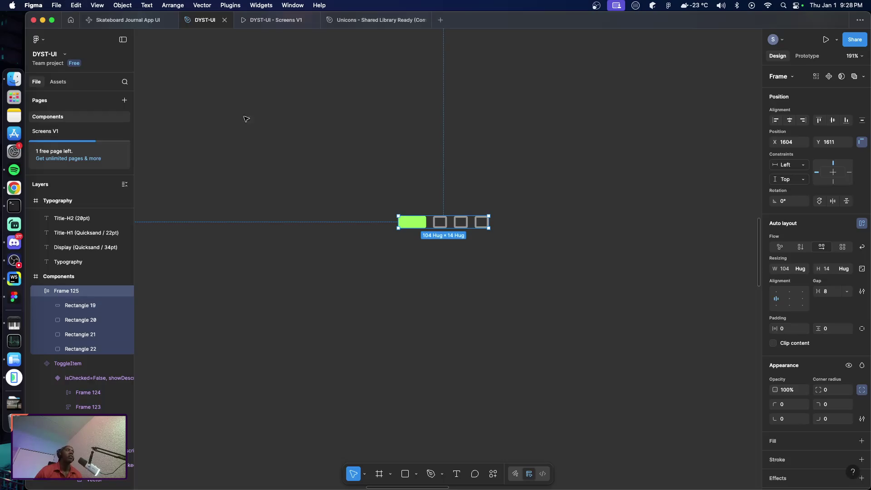
left_click(64, 132)
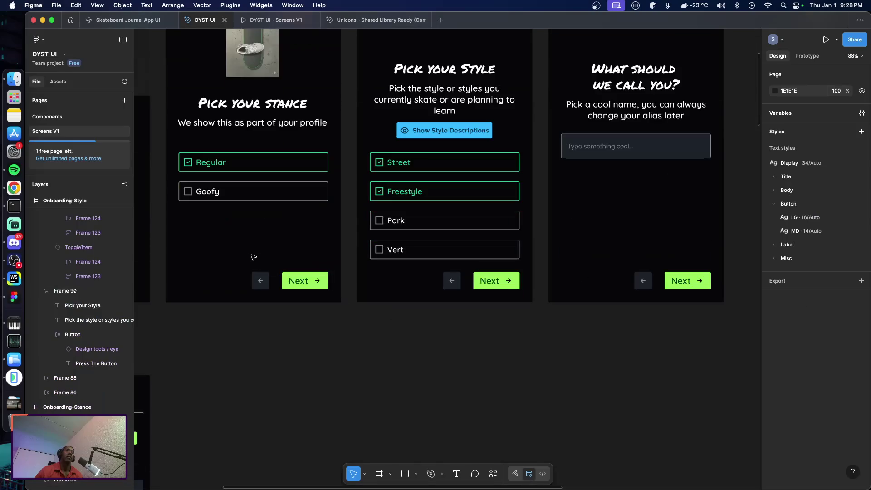
right_click(182, 285)
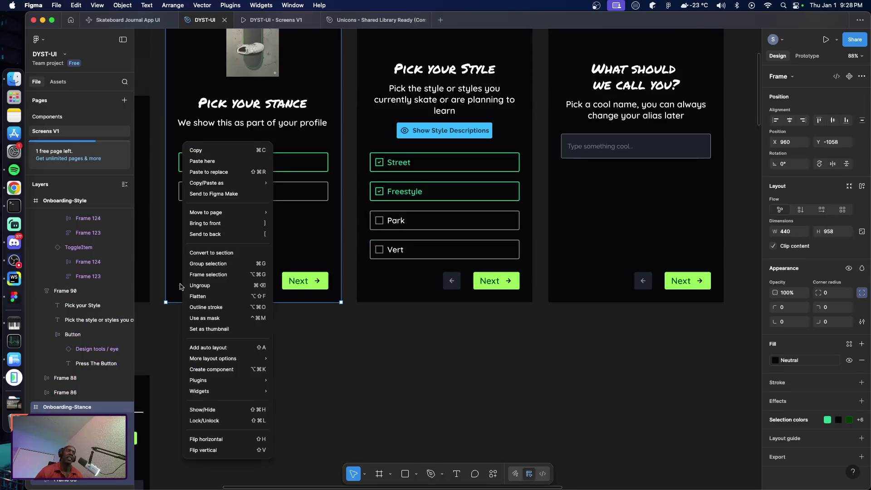
- Paste the progress dots into Onboarding-Stance and align them at the screen's bottom-left
left_click(230, 162)
left_click_drag(191, 290, 188, 284)
left_click(262, 305)
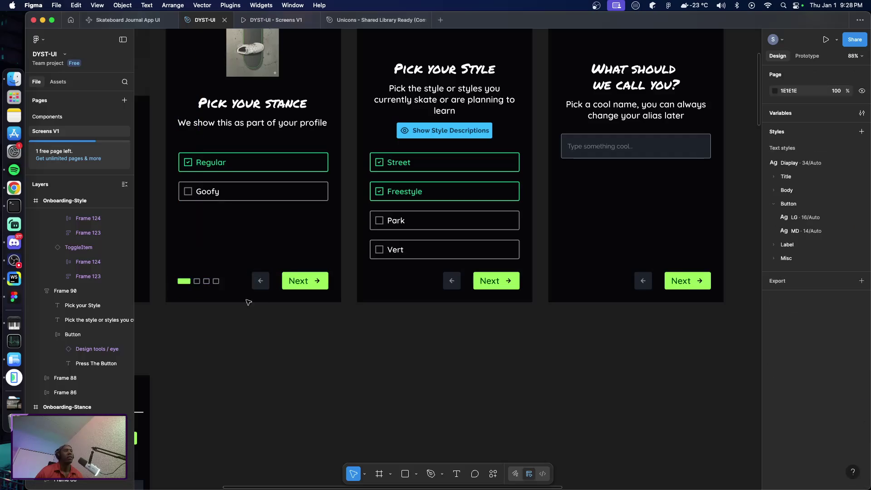
left_click(205, 281)
key("alt")
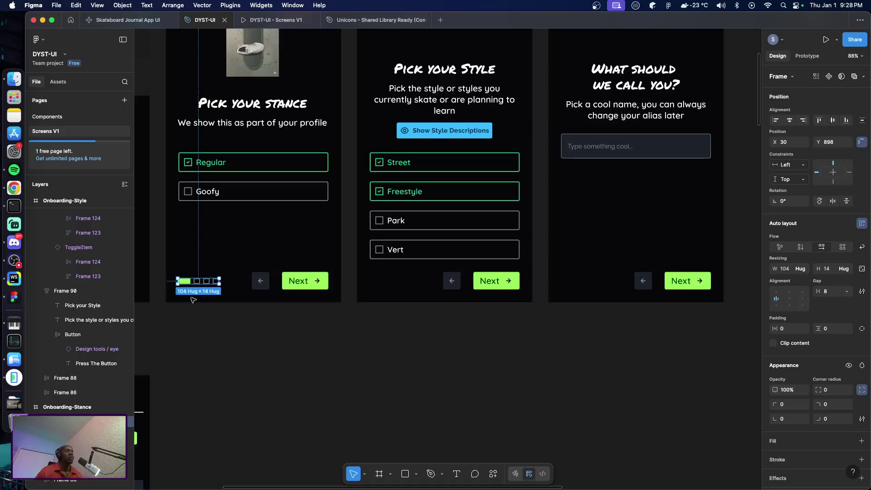
key("Right")
key("Right")
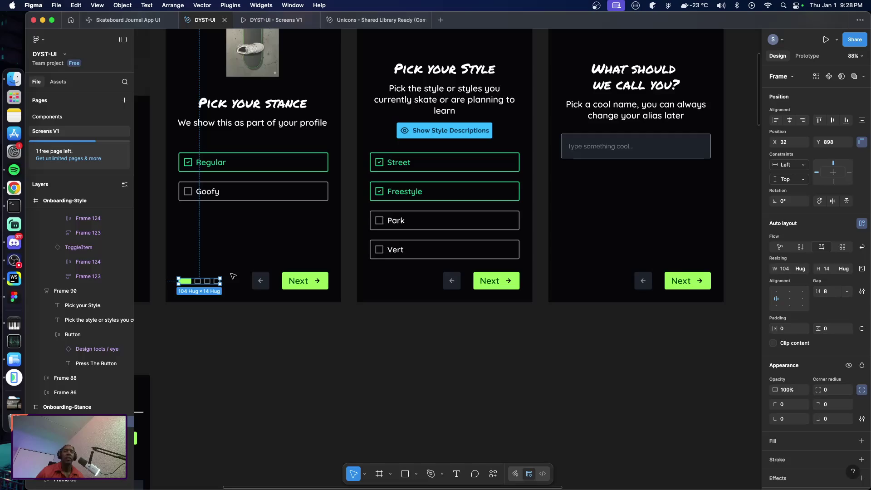
left_click(177, 267)
- Combine the progress dots with the back and Next buttons into auto-layout row Frame 127
left_click_drag(178, 267, 341, 304)
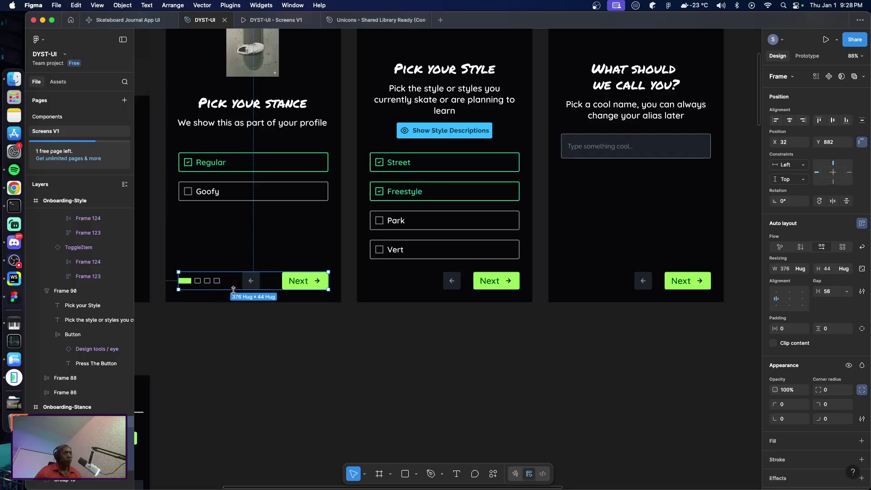
left_click(262, 311)
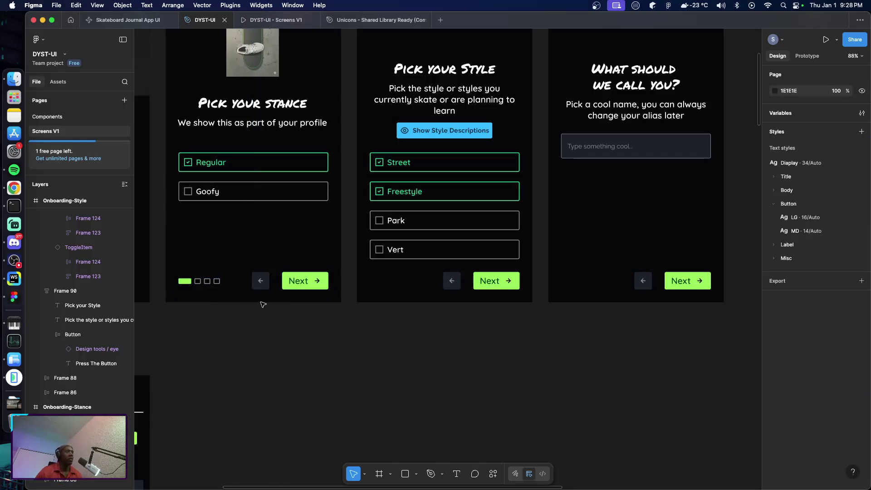
left_click_drag(255, 264, 333, 296)
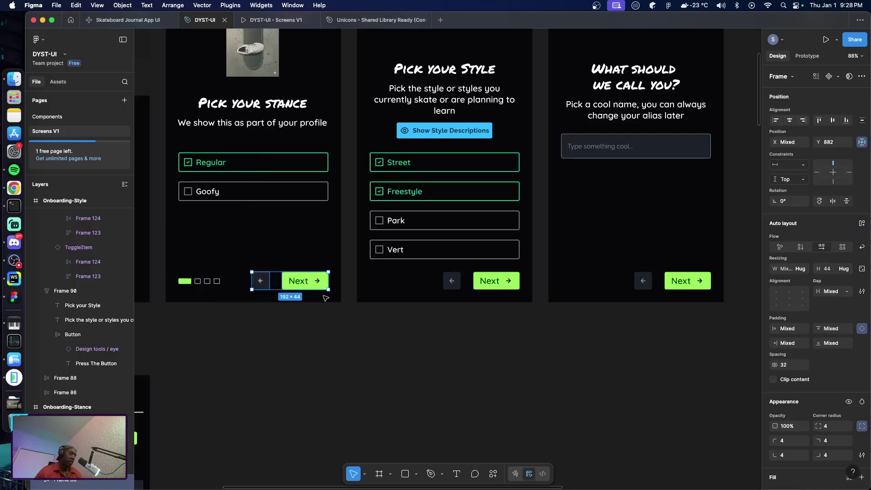
left_click(260, 313)
left_click_drag(173, 263, 330, 296)
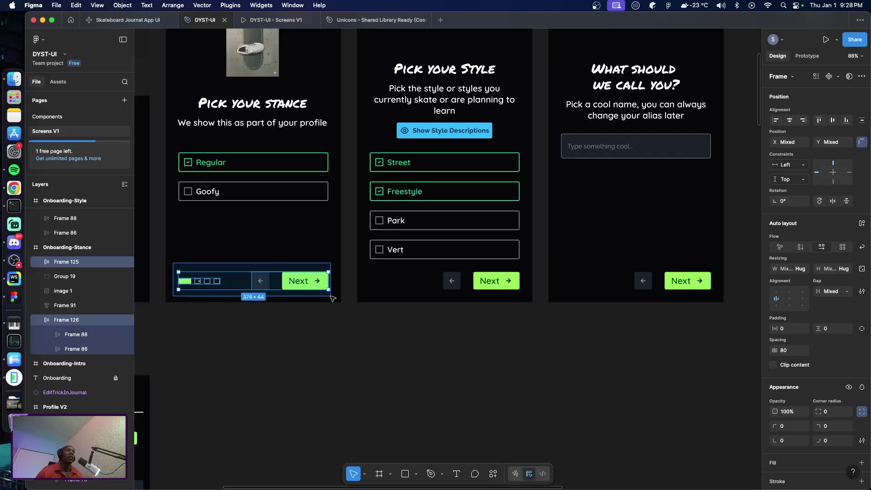
left_click_drag(331, 297, 332, 297)
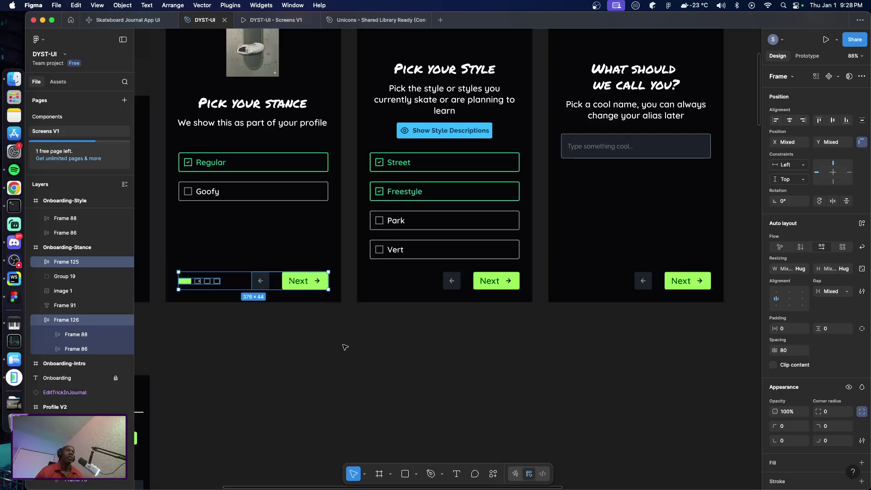
key("shift+a")
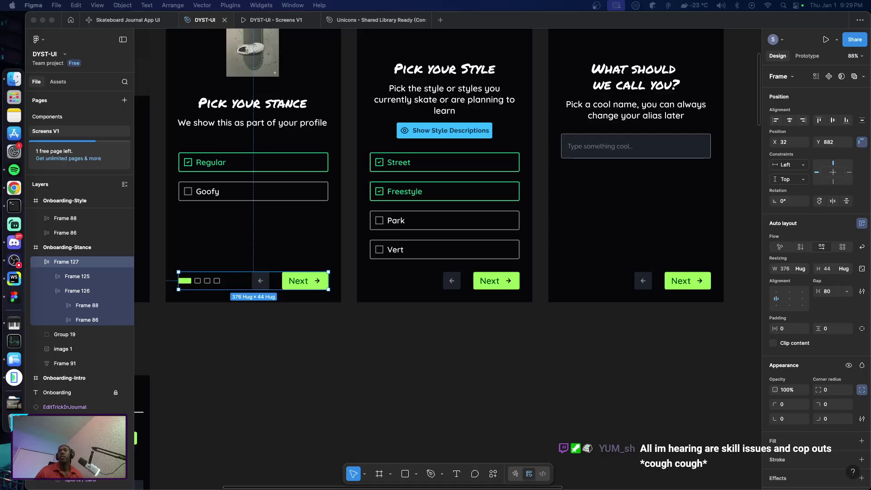
key("super+Tab")
mouse_move(760, 287)
left_mouse_down()
mouse_move(598, 132)
mouse_move(584, 82)
left_mouse_up()
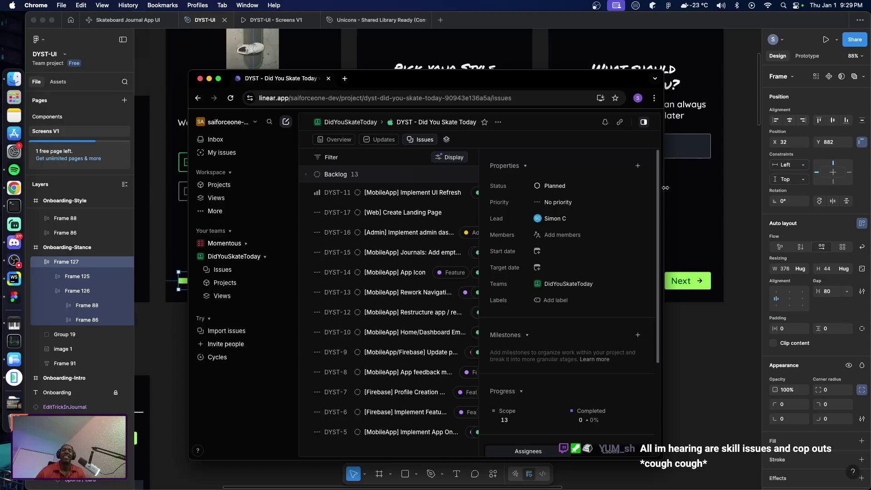
- Resize the Linear DYST issues window, then close it to reveal the Figma designs
mouse_move(664, 188)
left_mouse_down()
mouse_move(746, 218)
mouse_move(782, 251)
left_mouse_up()
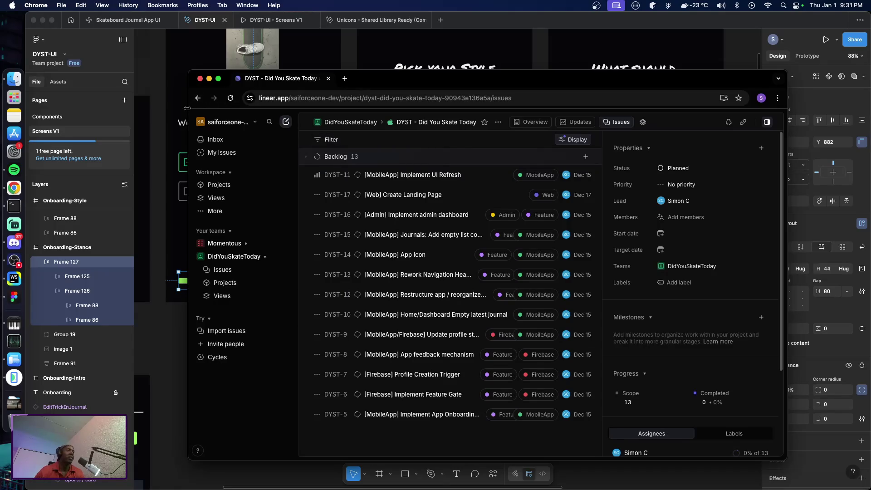
left_click_drag(187, 108, 295, 109)
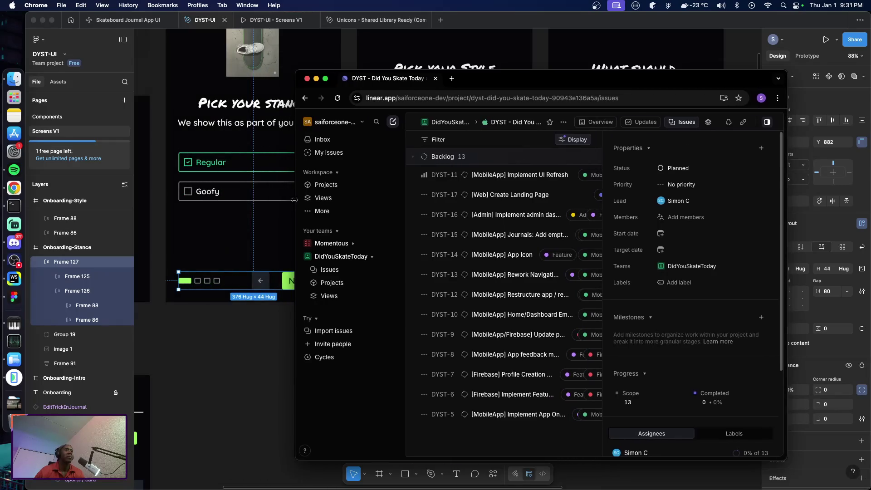
left_click(307, 80)
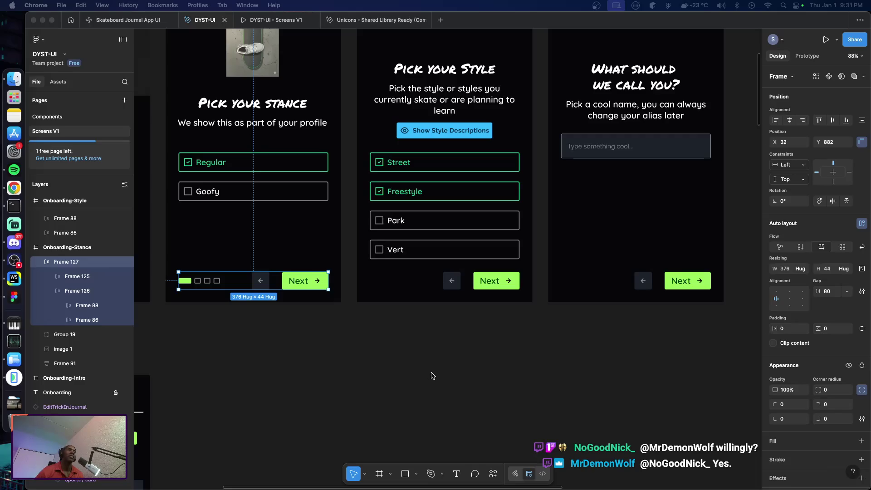
- Delete the old back and Next buttons from the alias screen
left_click(455, 305)
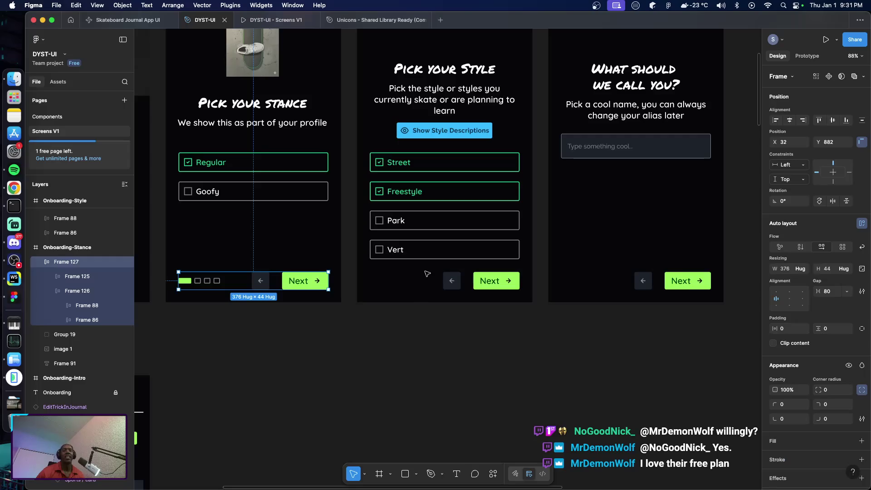
left_click_drag(419, 272, 523, 293)
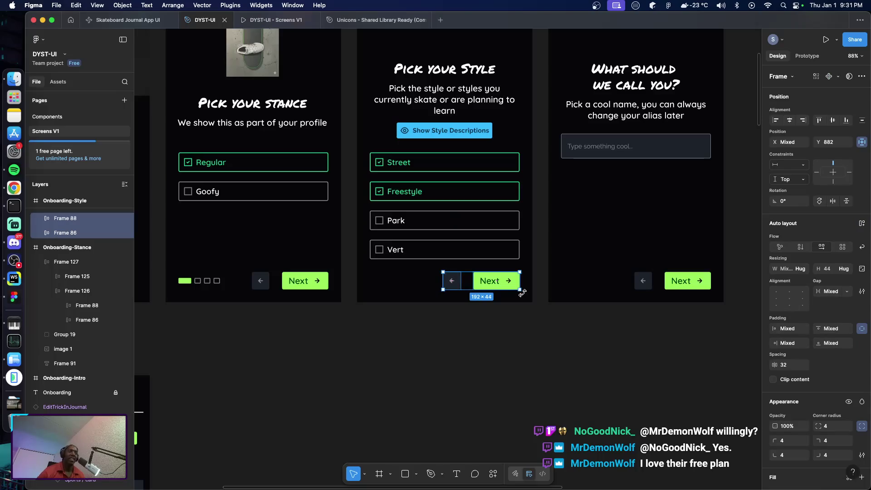
left_click(523, 293)
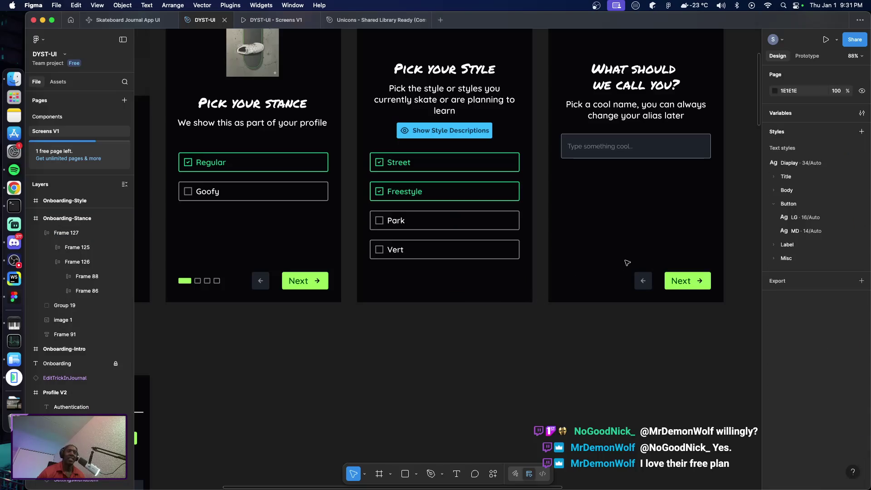
left_click_drag(627, 263, 712, 293)
key("Delete")
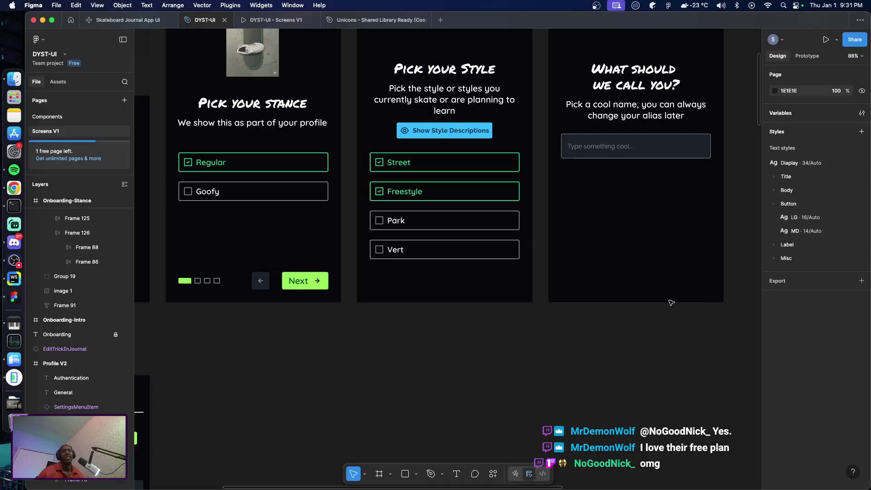
- Copy the stance screen's progress-dot and navigation row, Frame 127
left_click(240, 287)
key("ctrl+alt+g")
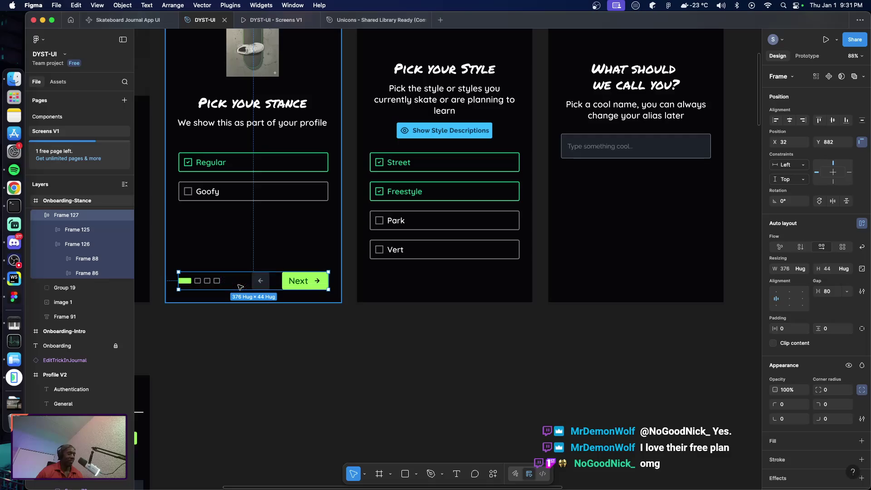
left_click(434, 288)
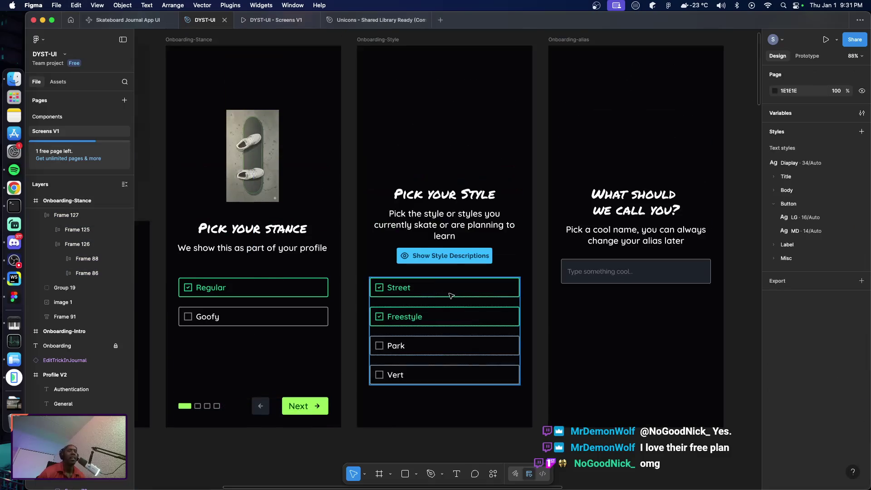
- Paste Frame 127's progress dots, back and Next buttons into the Onboarding-alias frame
scroll(398, 146, "up", 5)
left_click(376, 47)
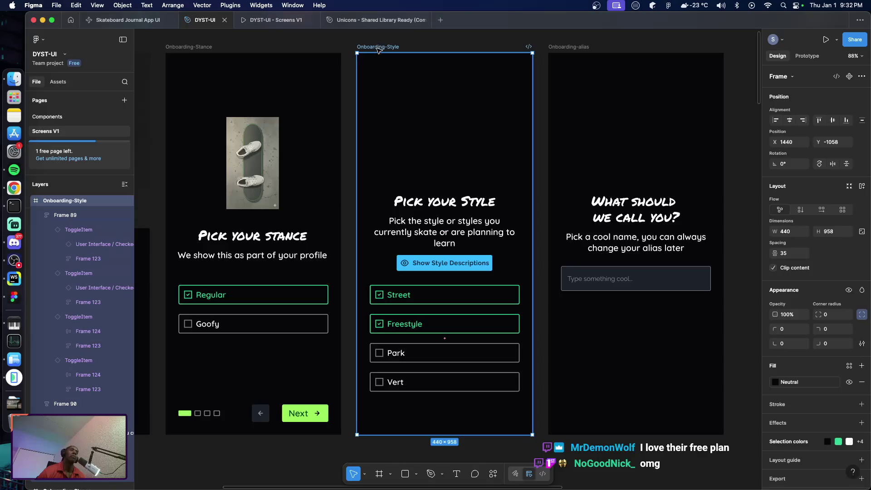
left_click(422, 413)
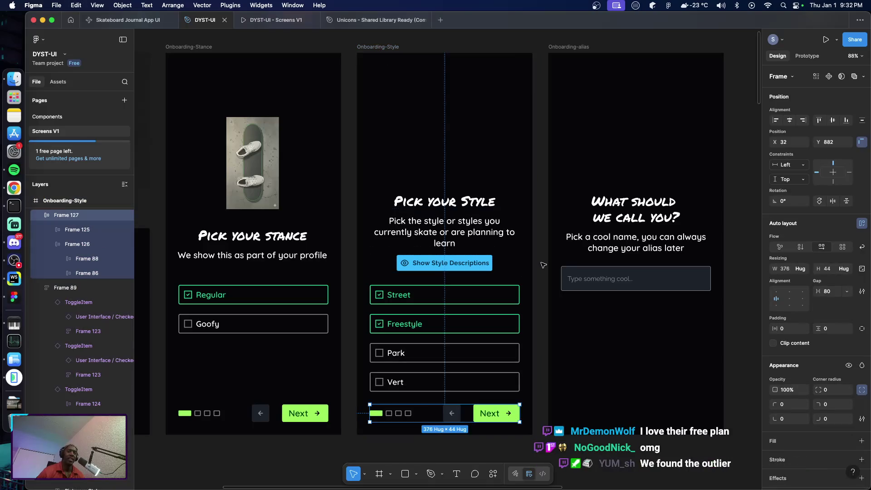
left_click(575, 48)
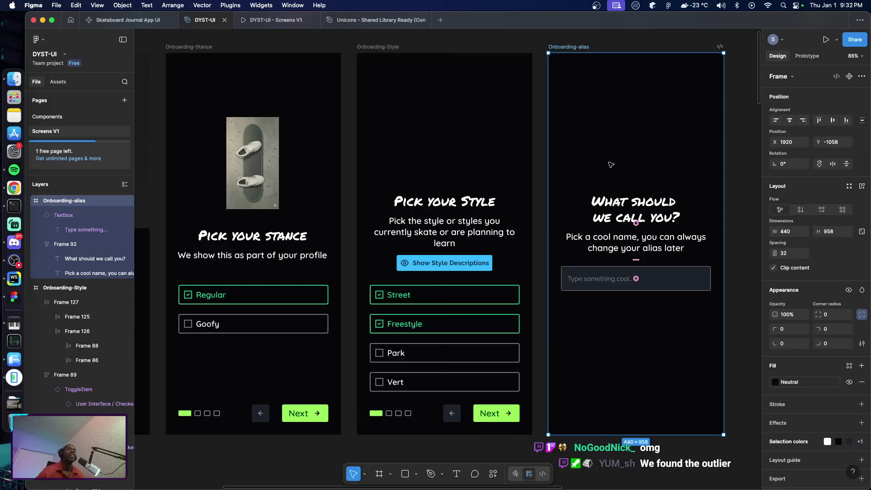
key("ctrl+v")
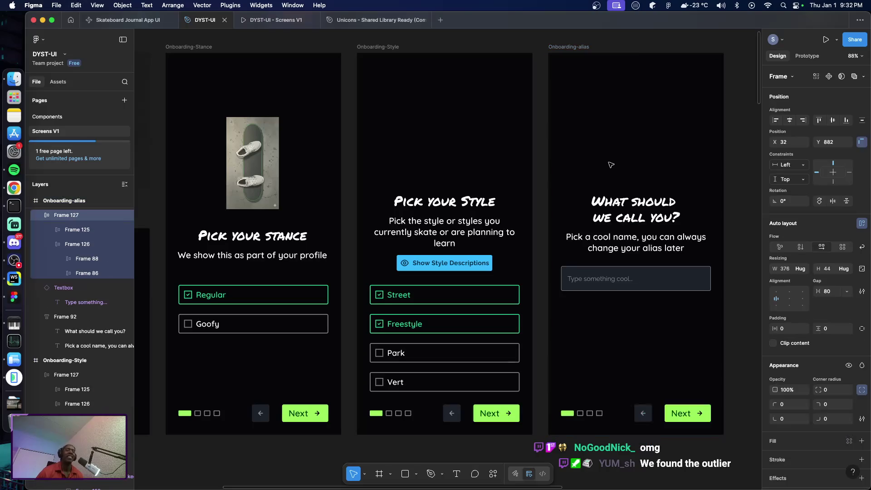
left_click(654, 462)
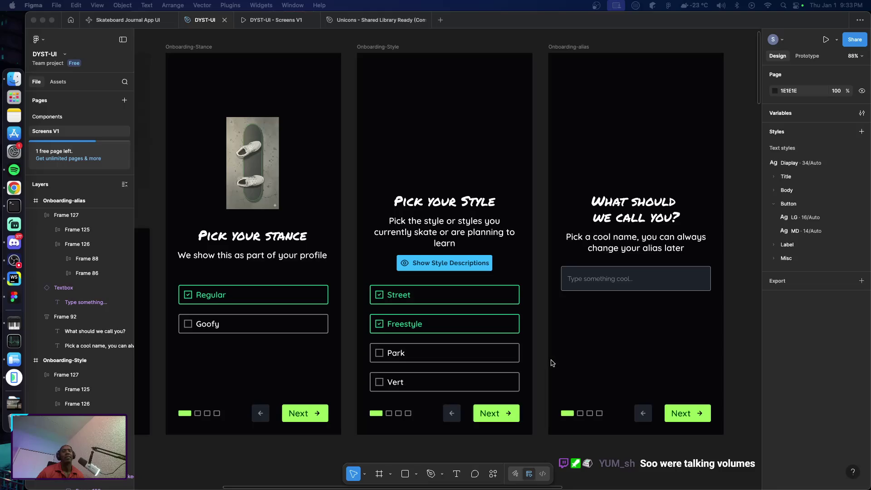
scroll(554, 364, "down", 2)
scroll(553, 365, "down", 1)
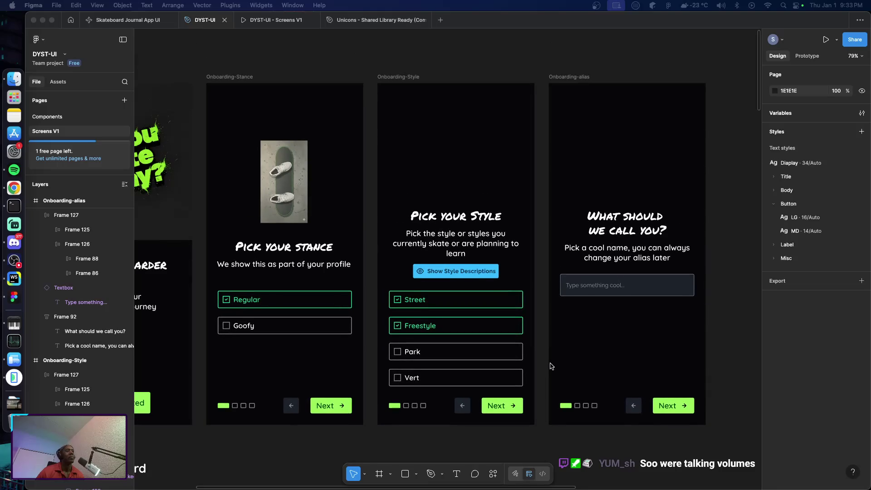
scroll(515, 365, "right", 10)
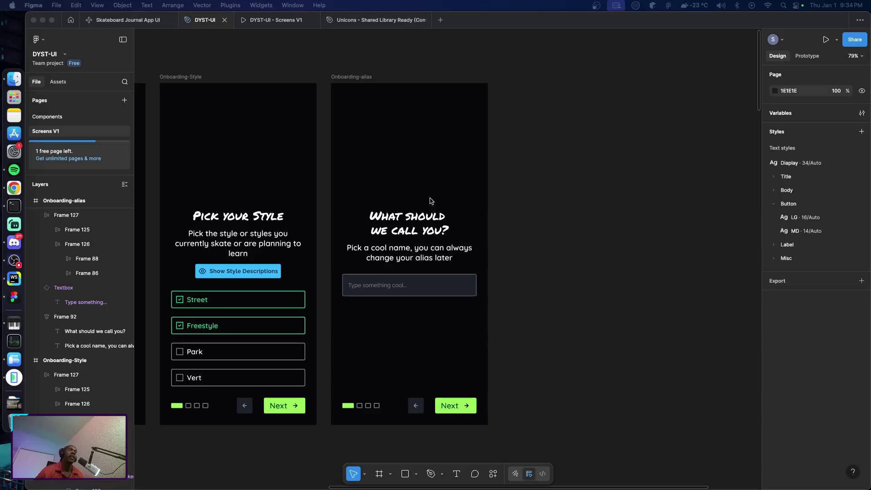
scroll(344, 191, "left", 5)
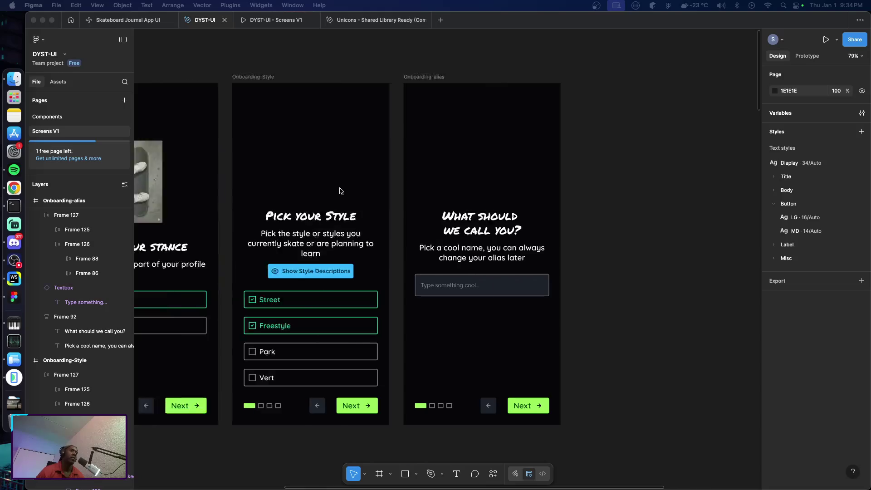
scroll(347, 199, "left", 1)
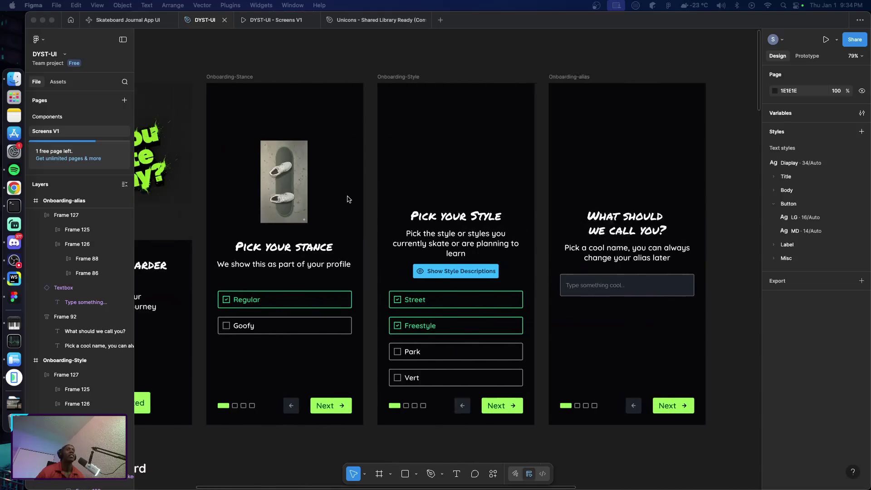
scroll(345, 200, "left", 3)
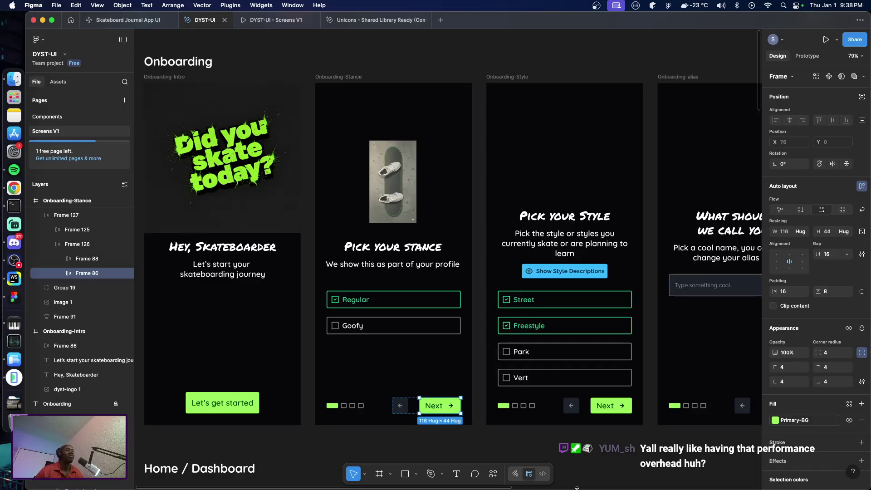
left_click(227, 270)
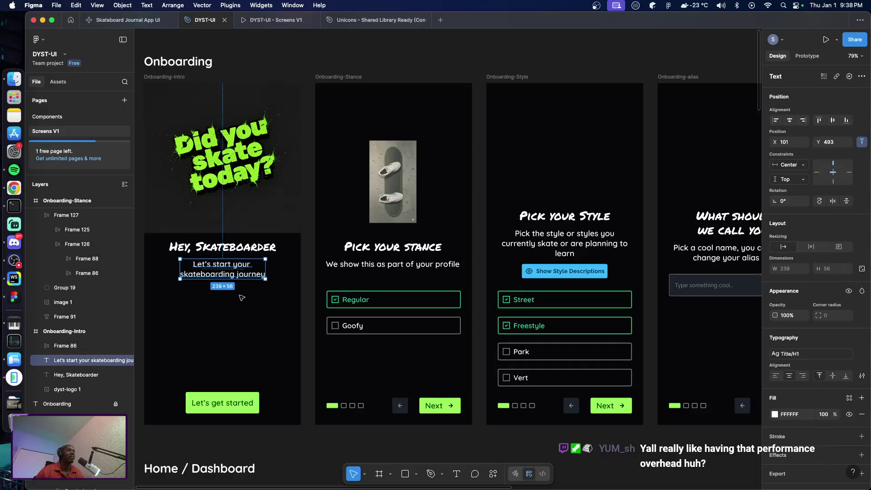
- Drag the intro subtitle box wider on both sides and nudge it toward center
left_click_drag(265, 273, 290, 279)
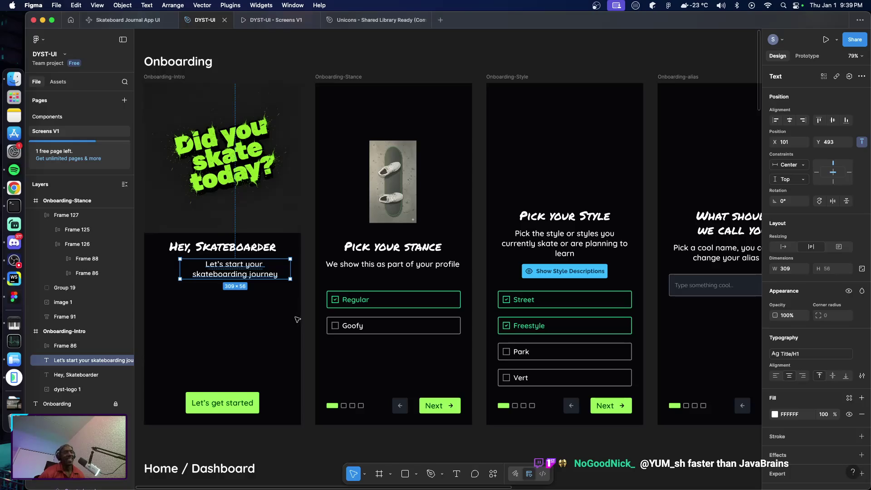
left_click(273, 319)
left_click(254, 277)
key("alt")
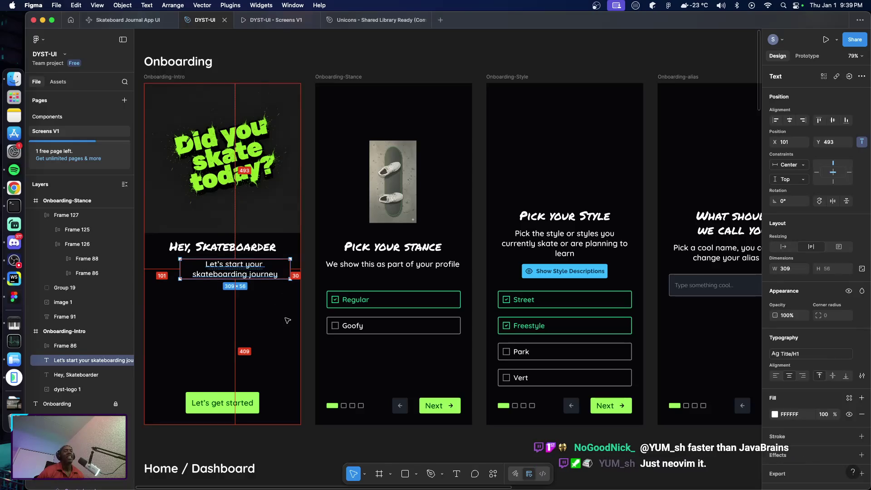
left_click_drag(180, 269, 153, 270)
key("alt")
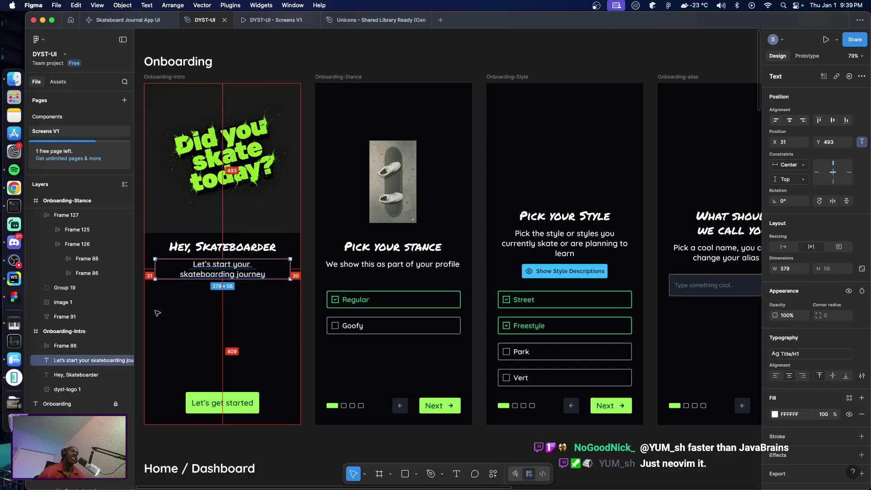
key("Right")
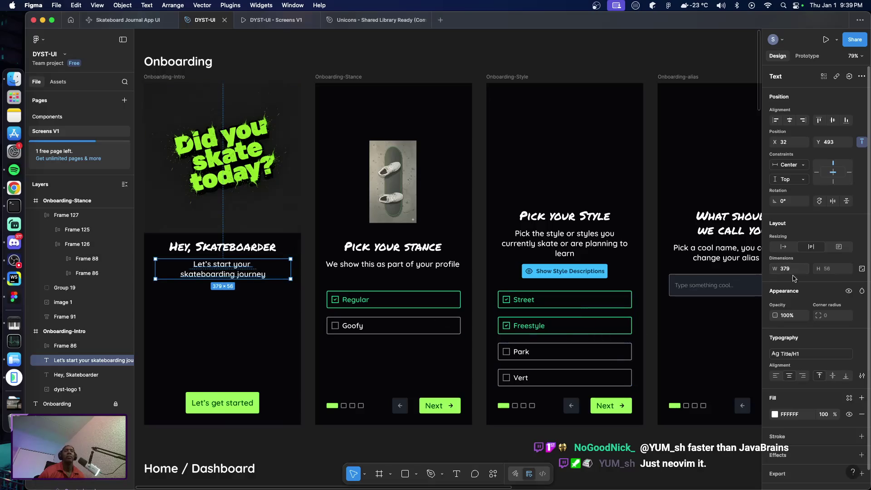
- Set the subtitle's width to 376 so it sits centred at X 32
left_click(791, 272)
type("376")
key("Return")
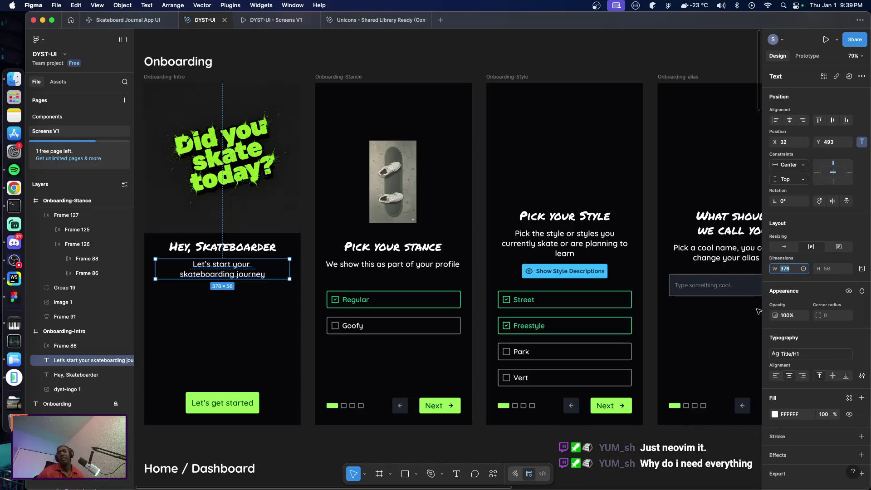
left_click(245, 331)
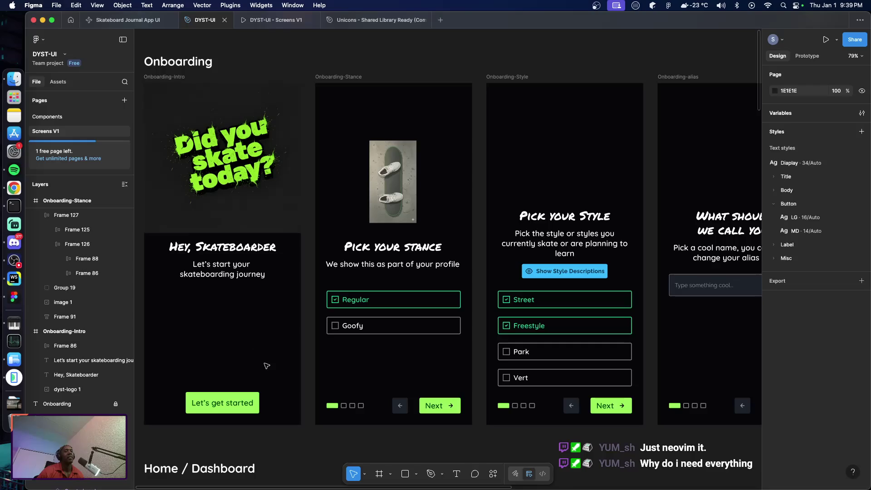
left_click(218, 277)
key("Return")
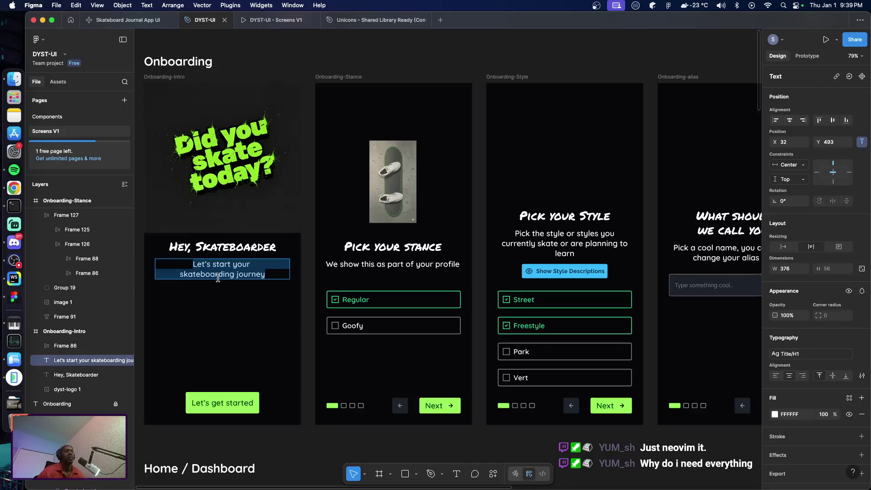
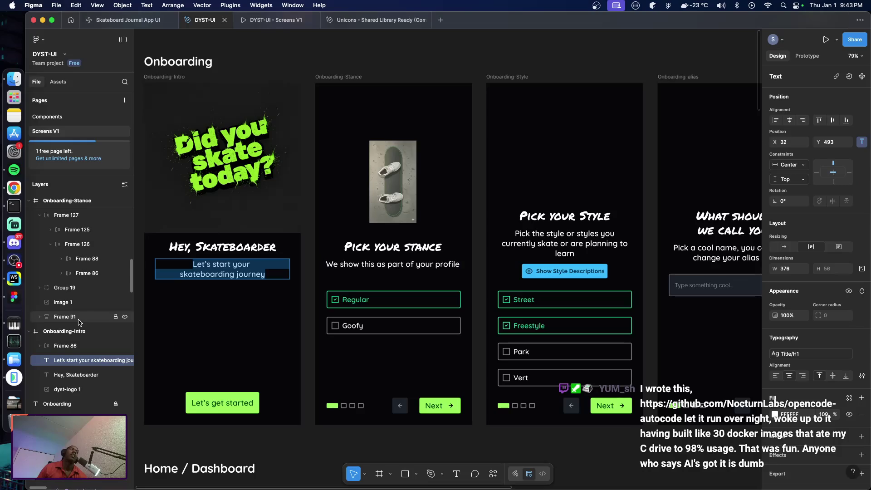
- In the emulator, back out of Update Profile and the AI analysis to the Journal Entries list
left_click(14, 377)
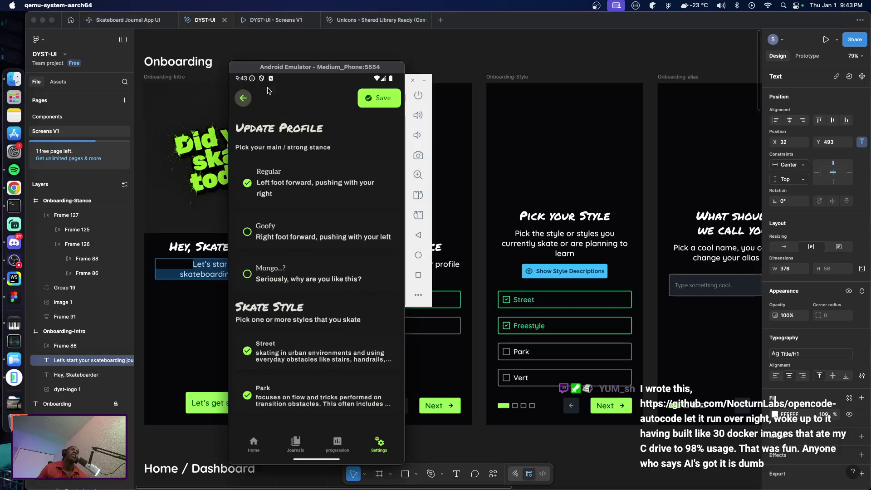
left_click(244, 103)
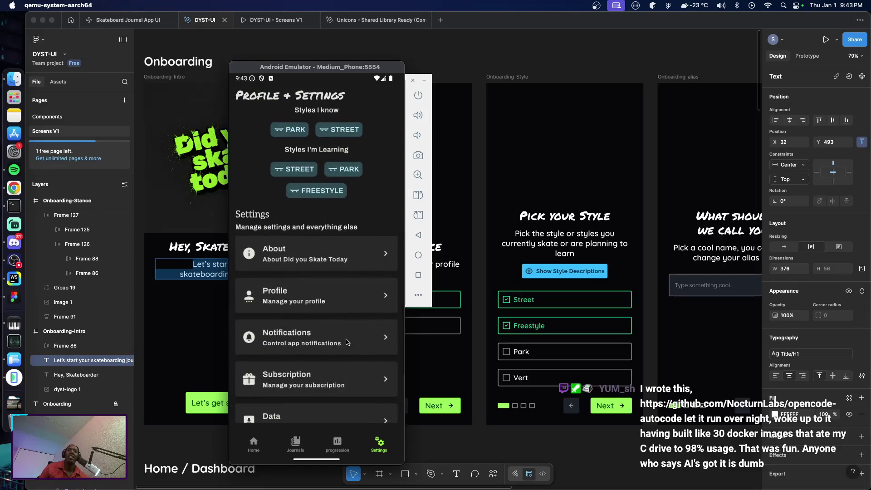
left_click(296, 445)
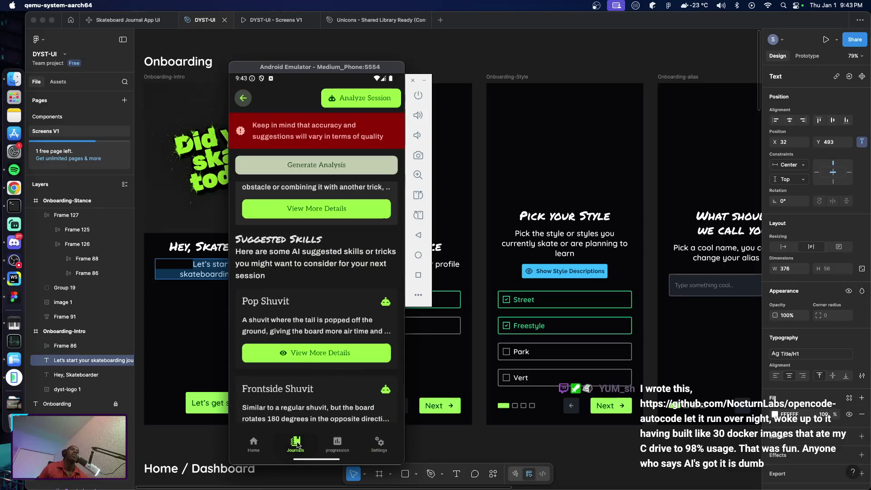
left_click(243, 99)
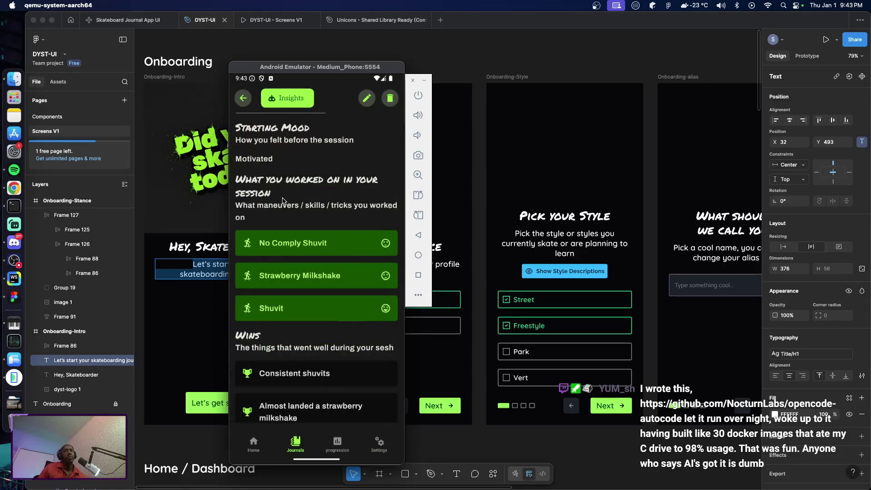
left_click(245, 105)
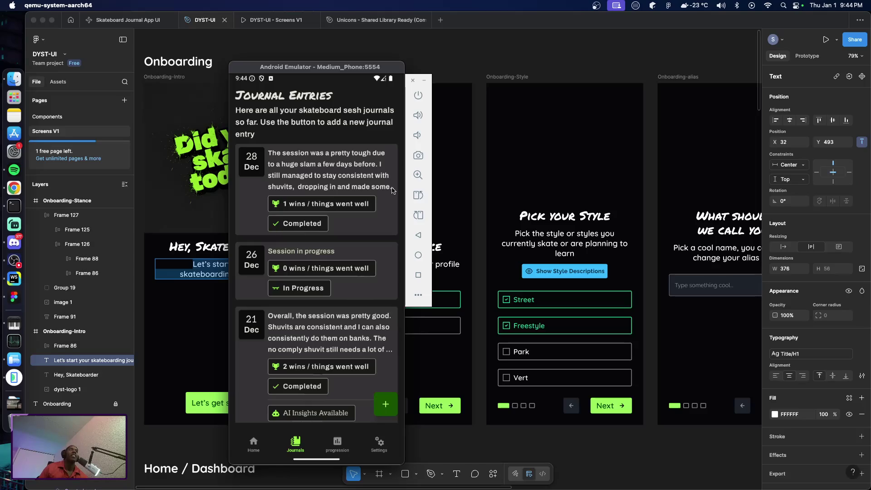
- Bring Figma forward, check the skate style constants in WebStorm, then return to Figma's Onboarding screens
left_click(495, 43)
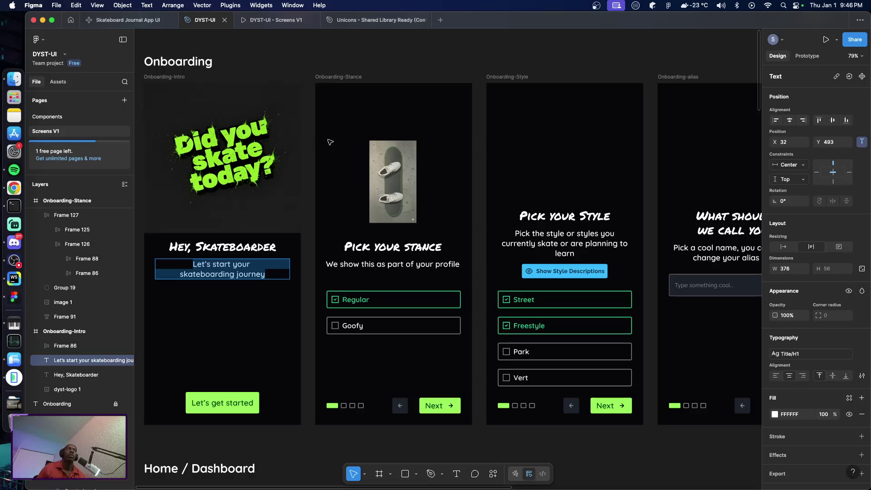
left_click(15, 278)
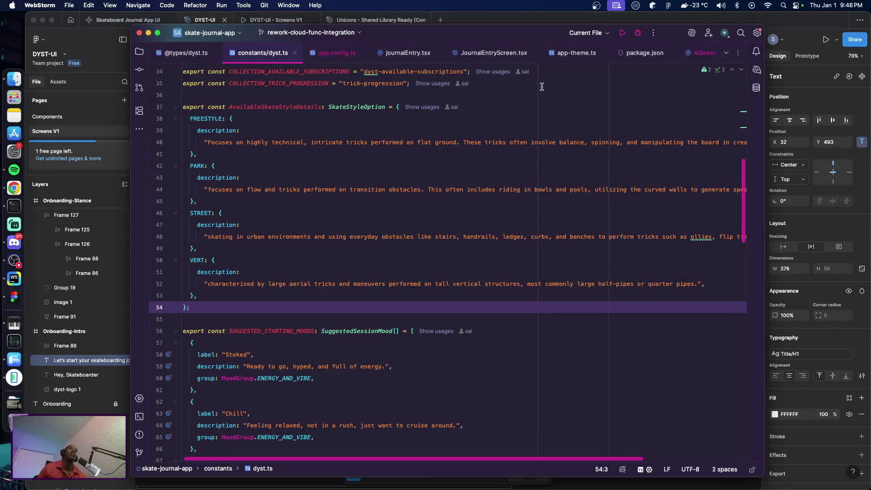
left_click(530, 22)
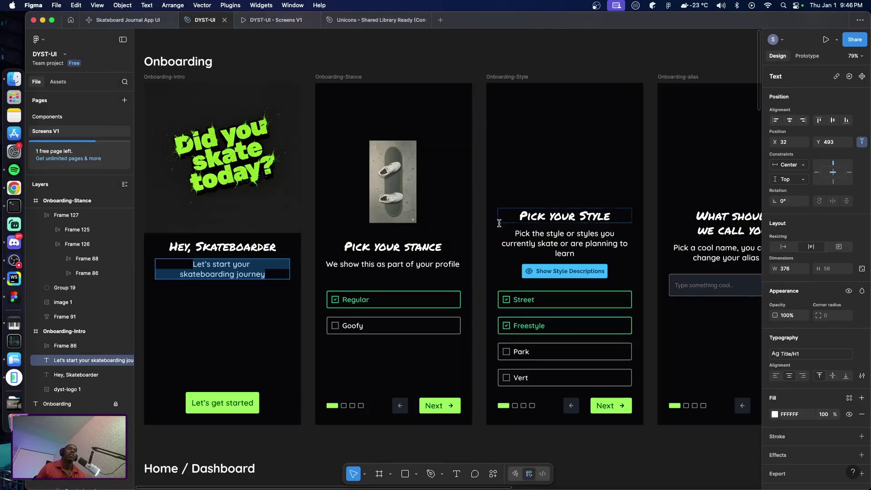
- Finish editing the onboarding intro subtitle text
scroll(504, 267, "right", 5)
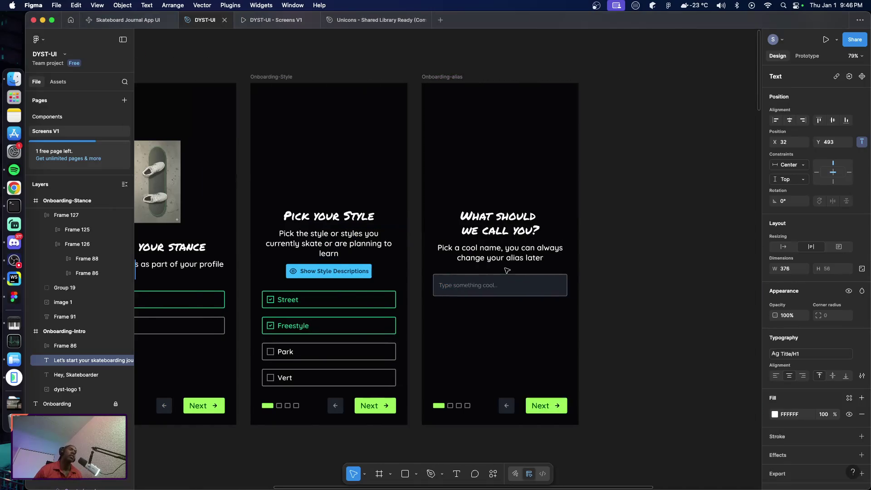
scroll(505, 272, "left", 3)
scroll(507, 271, "left", 3)
scroll(508, 272, "left", 2)
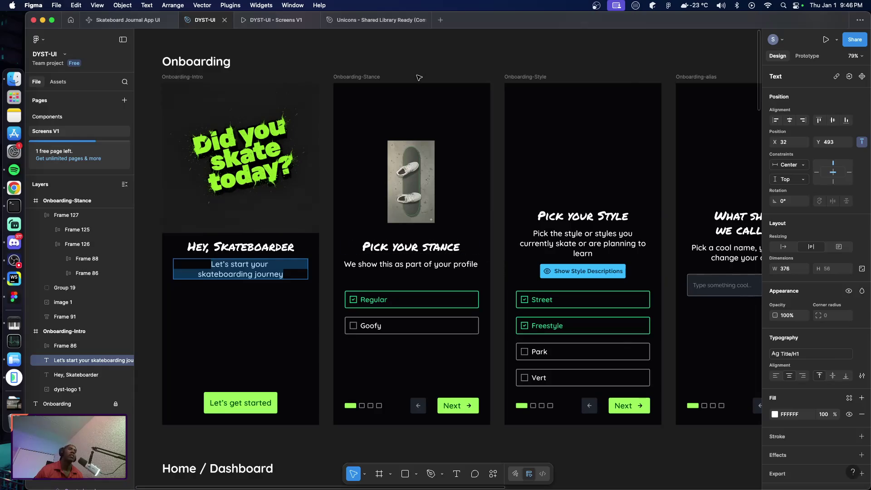
key("Escape")
- Scroll the canvas down to the Home / Dashboard frame for review
scroll(434, 237, "down", 1)
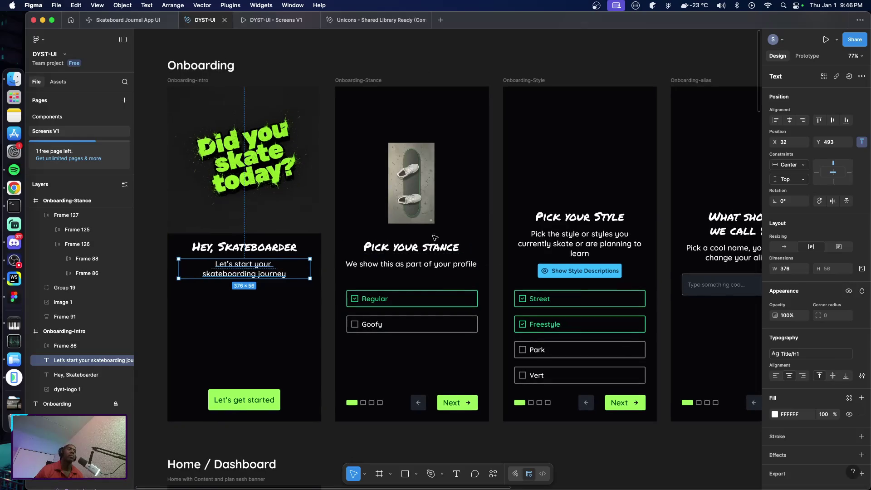
scroll(435, 238, "down", 1)
scroll(434, 249, "down", 5)
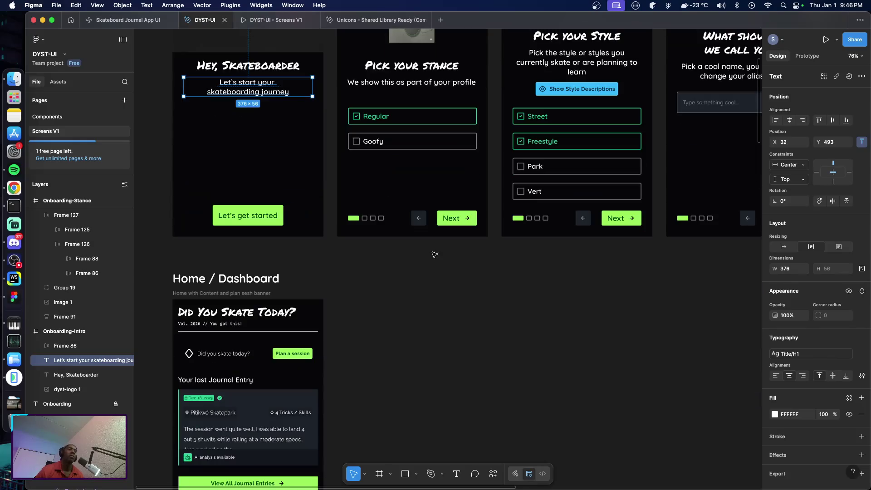
scroll(437, 262, "up", 5)
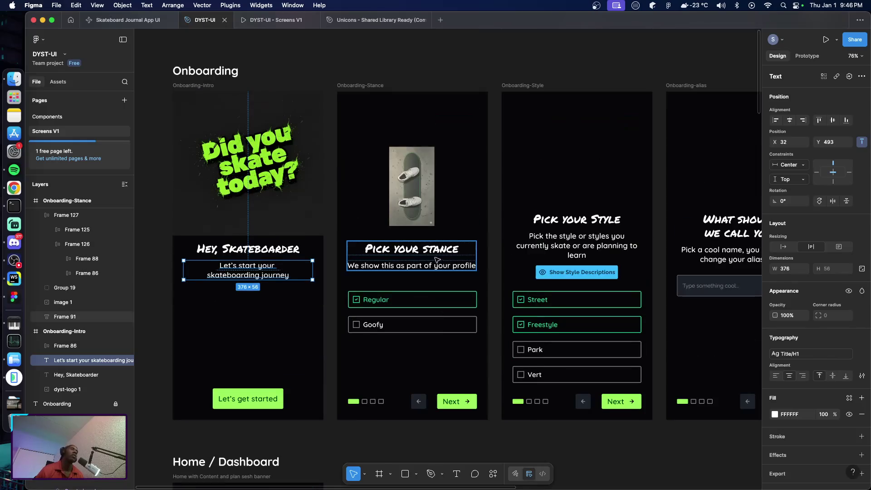
scroll(436, 269, "down", 5)
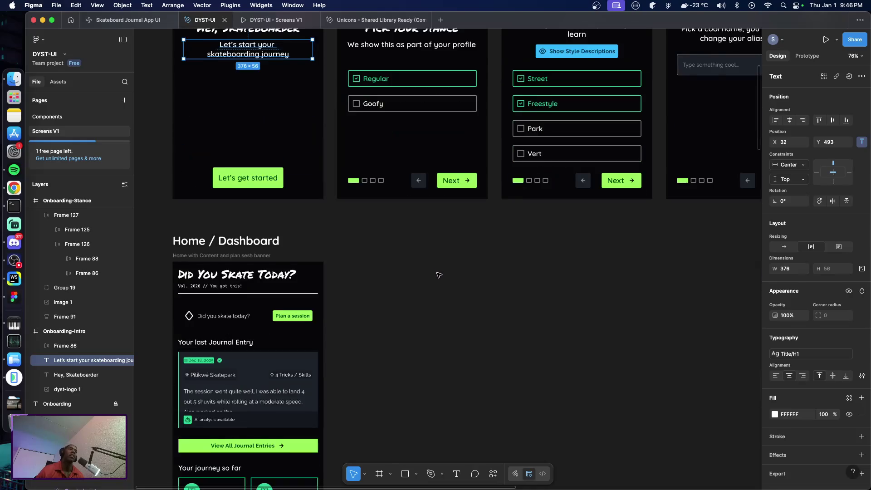
scroll(437, 273, "up", 6)
scroll(438, 276, "down", 1)
scroll(439, 281, "right", 1)
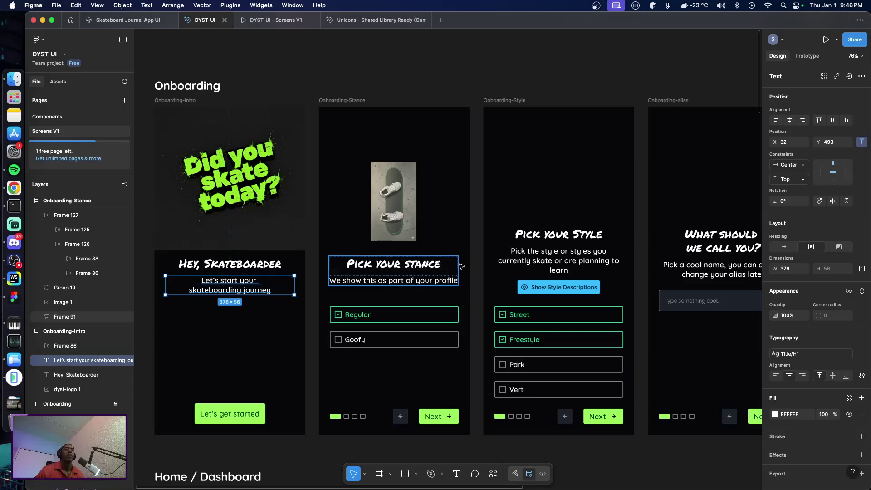
scroll(451, 278, "right", 5)
scroll(456, 273, "left", 4)
scroll(460, 269, "left", 2)
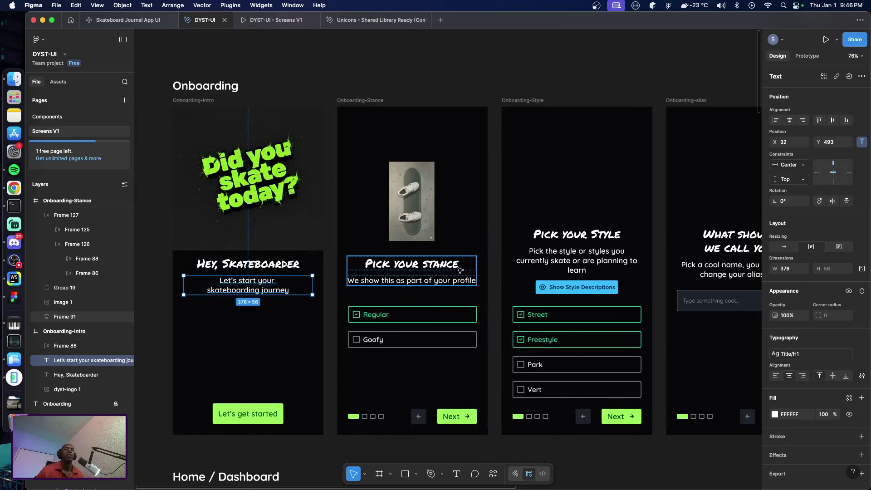
scroll(459, 270, "left", 2)
scroll(459, 272, "down", 1)
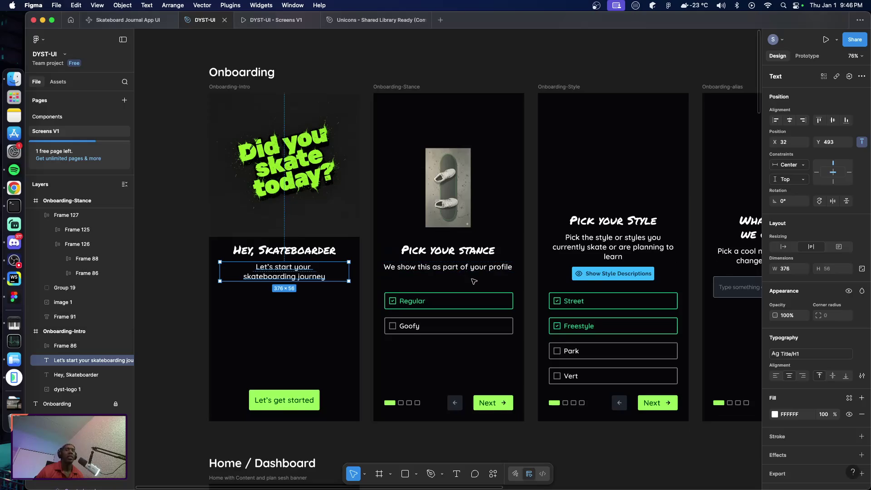
scroll(465, 277, "down", 6)
scroll(470, 280, "down", 4)
scroll(422, 244, "up", 1)
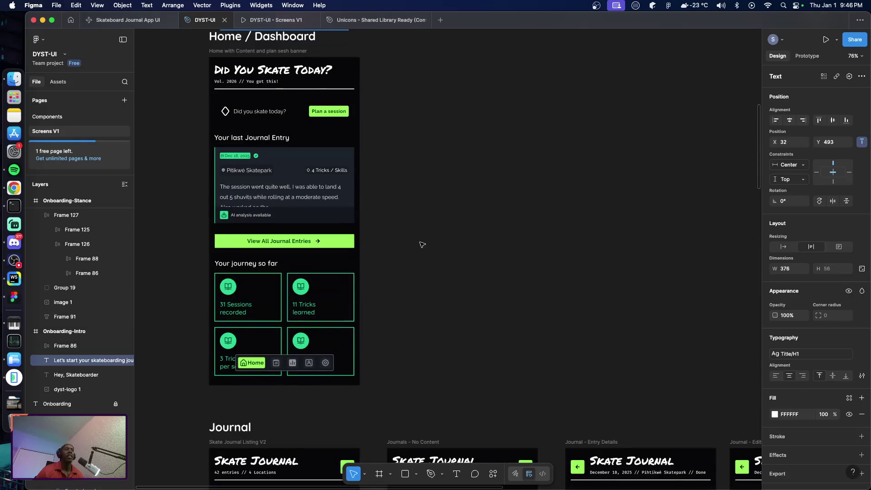
scroll(439, 259, "left", 5)
scroll(437, 257, "left", 2)
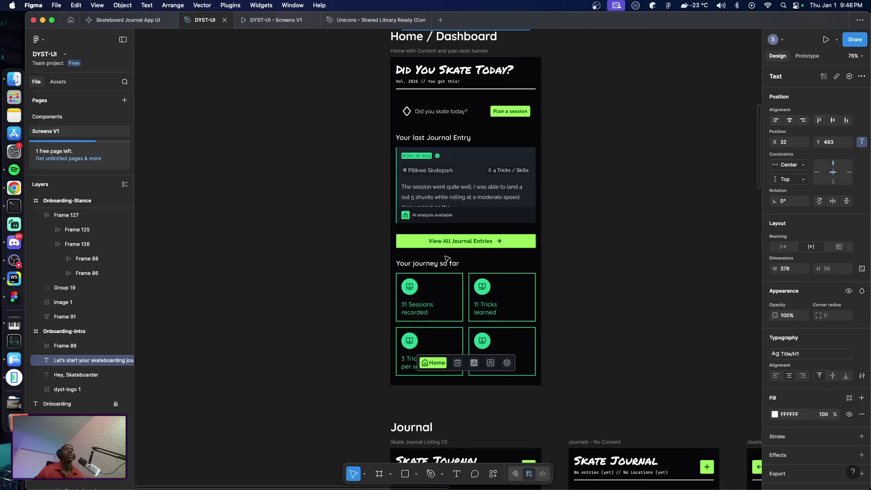
scroll(456, 258, "up", 1)
- Switch from Figma back to the Android Emulator
key("super+Tab")
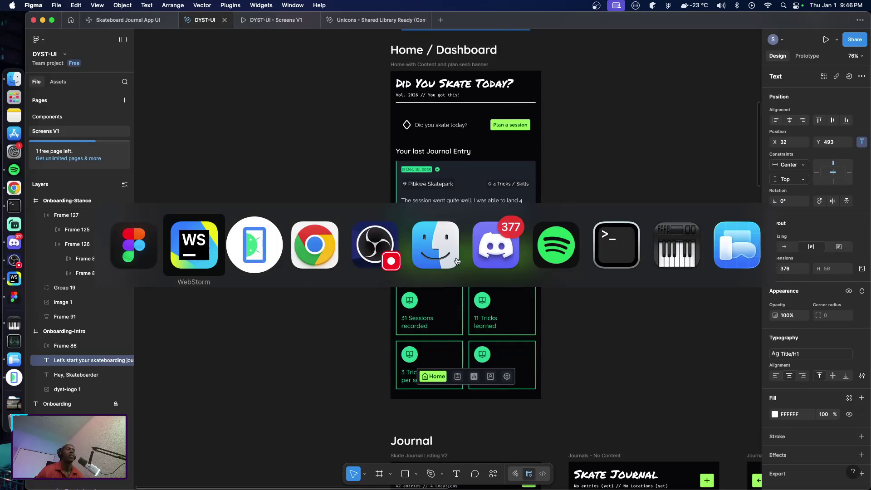
key("Escape")
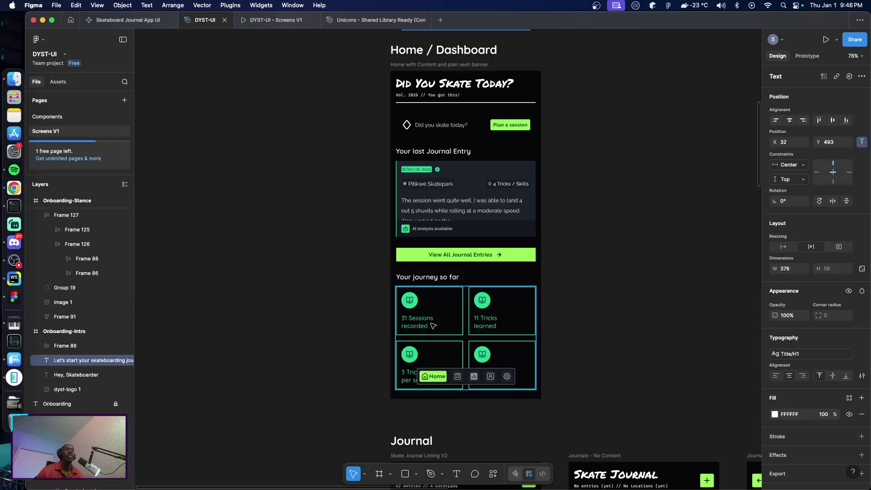
key("super+Tab")
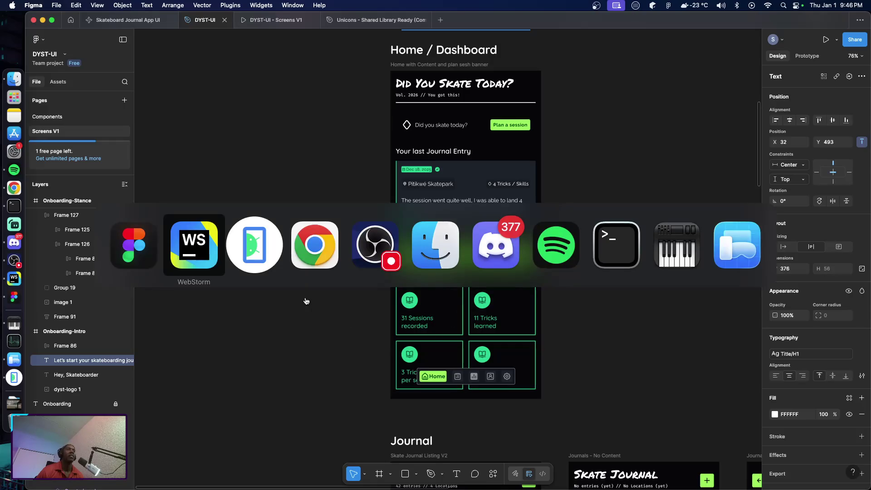
key("super+Tab")
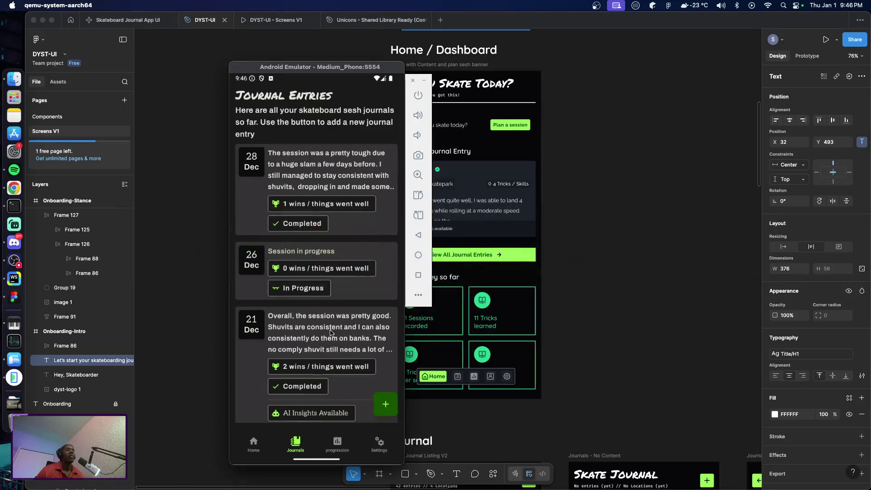
- Show the skate app's Home screen and move the emulator window up and left
left_click(252, 442)
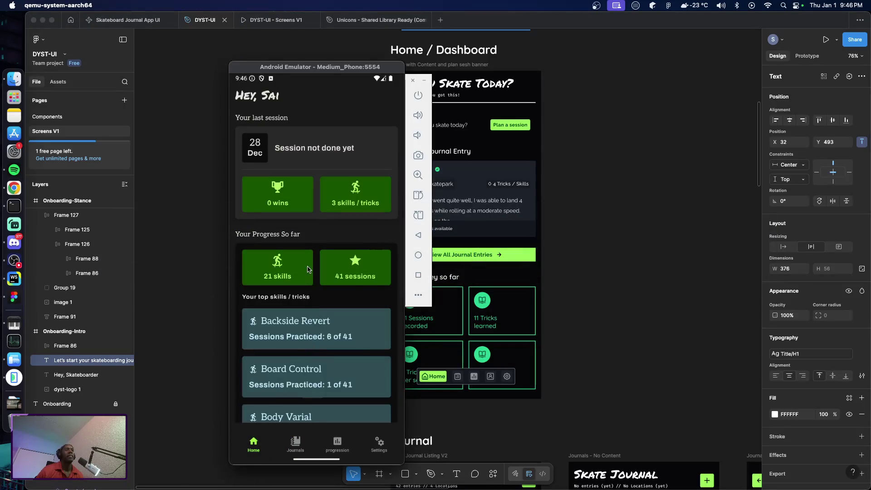
left_click_drag(330, 70, 269, 44)
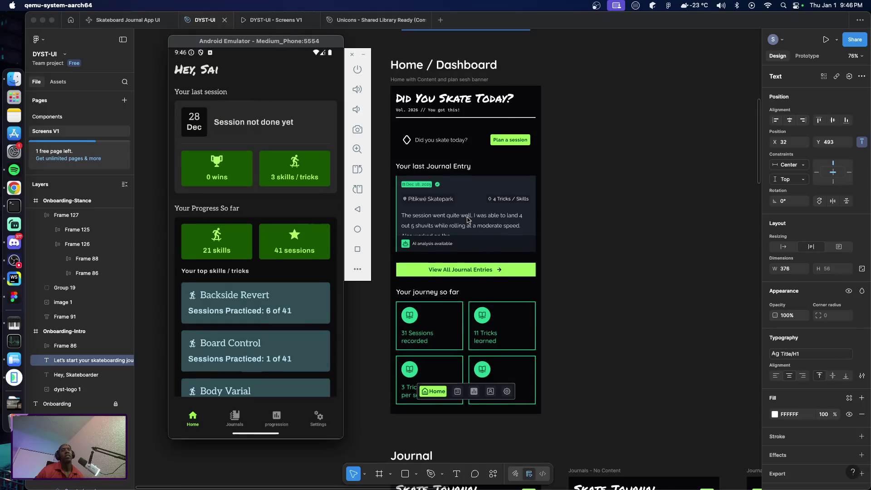
scroll(469, 220, "down", 2)
scroll(469, 220, "up", 1)
scroll(468, 221, "up", 5)
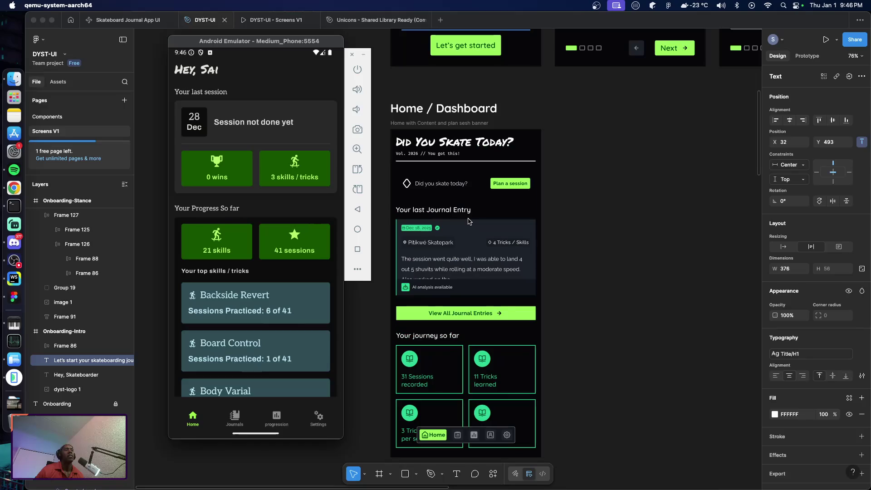
scroll(469, 220, "down", 1)
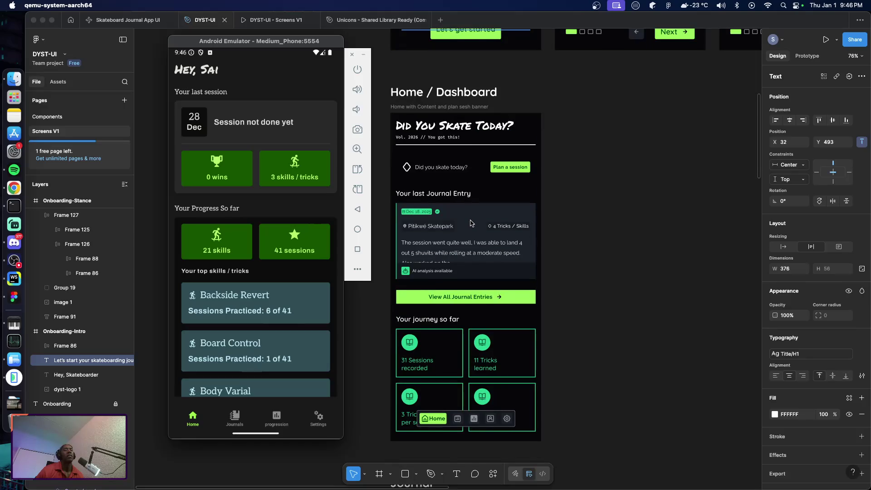
scroll(471, 222, "down", 9)
scroll(470, 222, "down", 12)
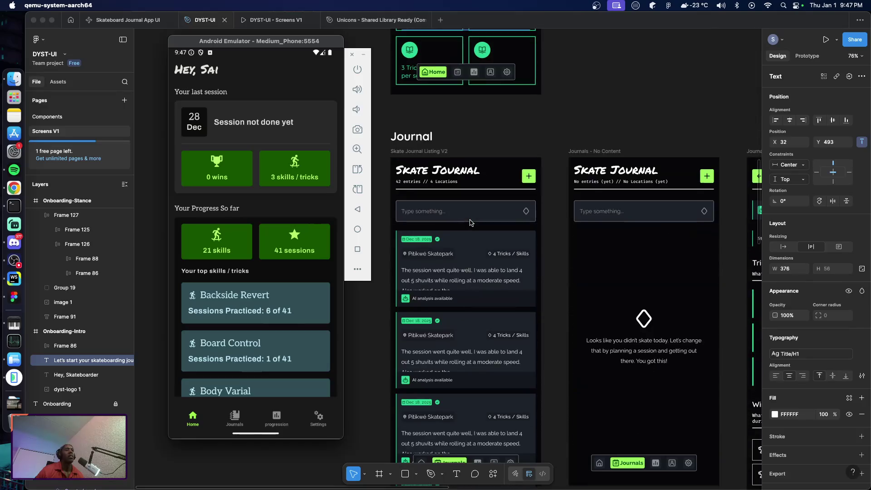
scroll(470, 222, "down", 5)
- Open the Journals tab to list the 28, 26 and 21 Dec sessions
left_click(235, 418)
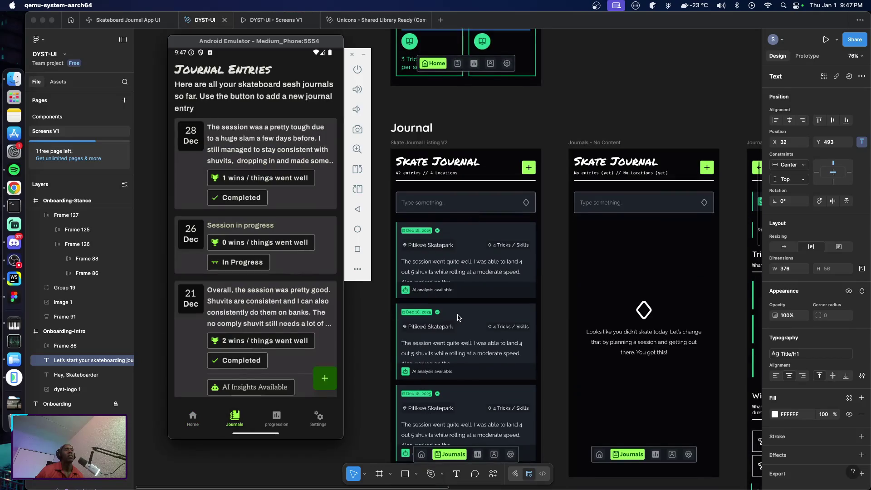
scroll(458, 316, "down", 3)
scroll(458, 317, "down", 1)
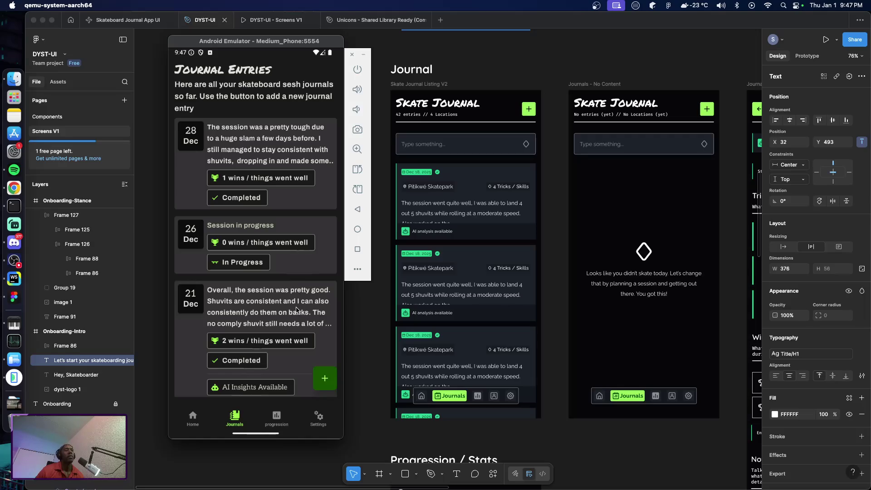
- Open the Dec 21 journal entry to view its starting mood Motivated
left_click(296, 310)
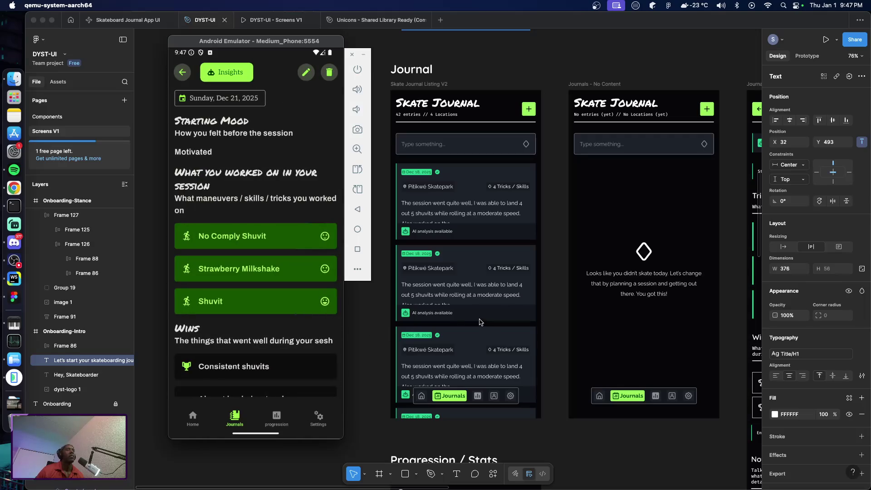
scroll(480, 327, "right", 5)
scroll(468, 326, "right", 2)
scroll(447, 326, "right", 3)
scroll(435, 325, "right", 4)
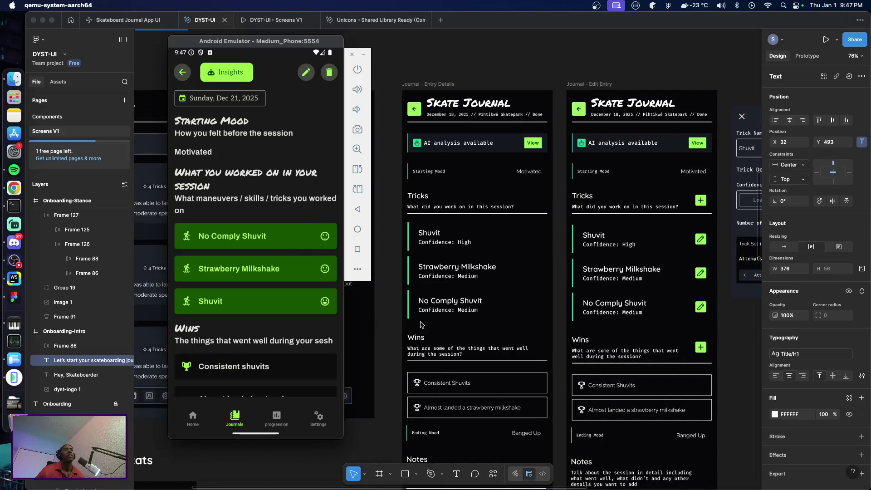
scroll(414, 324, "down", 3)
scroll(413, 323, "up", 1)
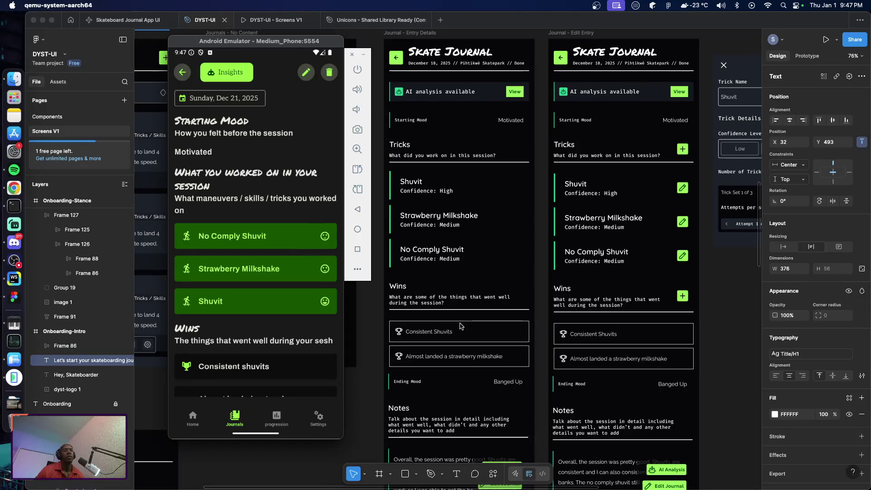
- Review the entry's three tricks and wins, then open the 21/12/2025 session's edit form
scroll(465, 326, "down", 3)
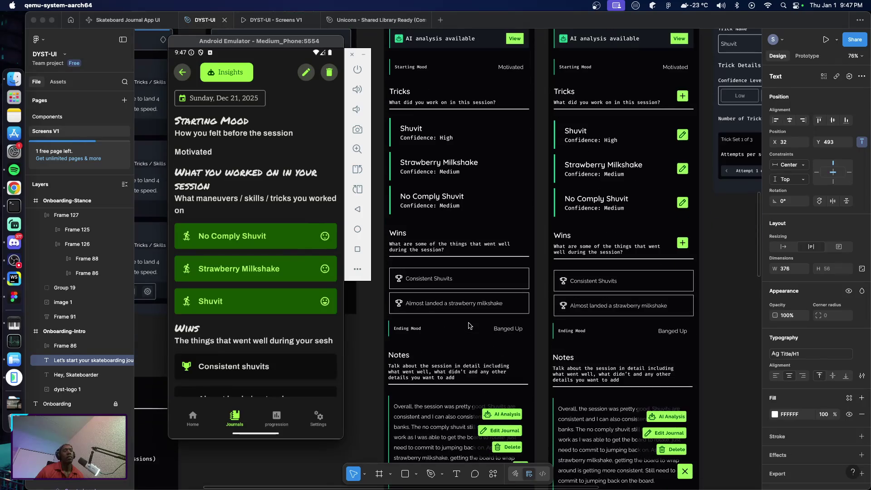
scroll(469, 325, "down", 6)
scroll(476, 335, "up", 10)
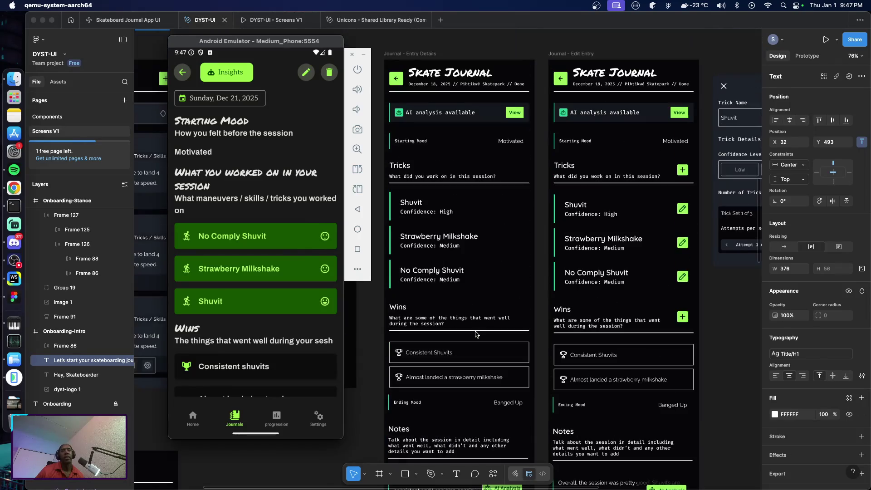
scroll(477, 334, "up", 3)
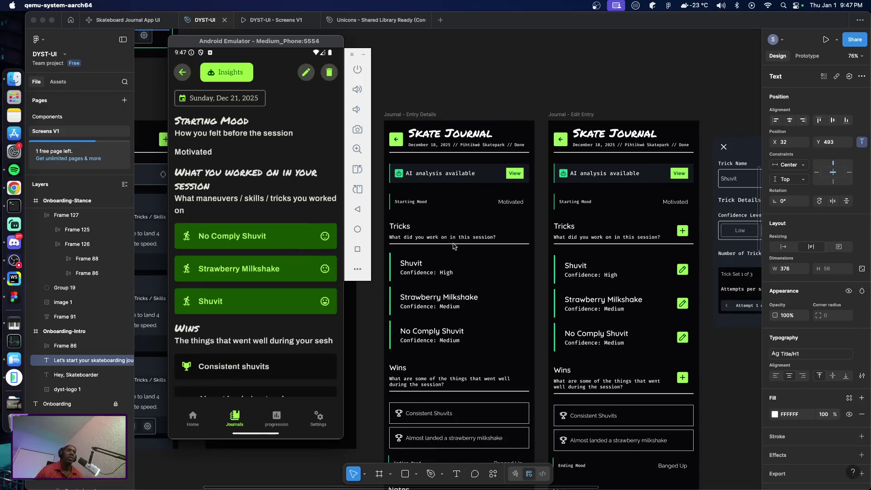
scroll(453, 245, "down", 3)
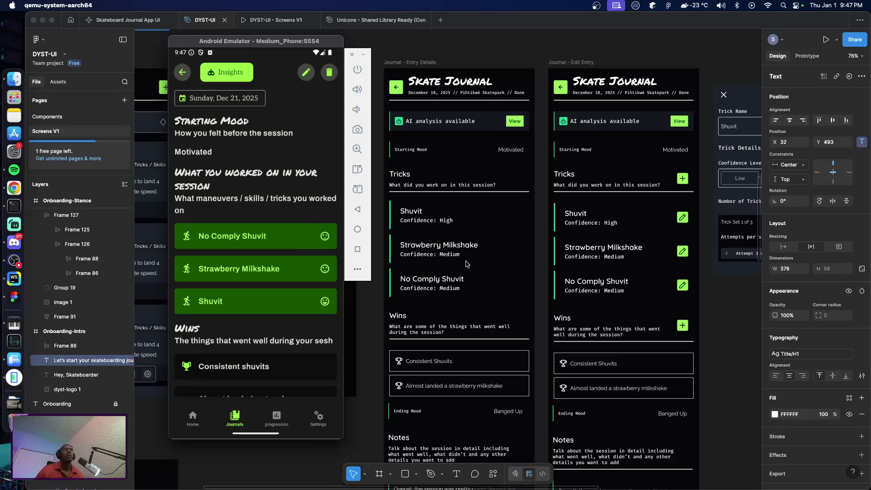
left_click(306, 73)
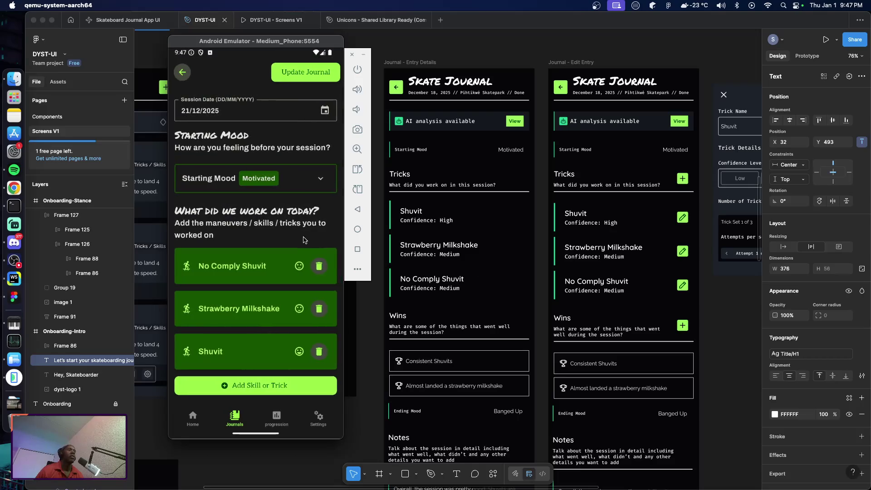
- Close the Edit Skill form and leave editing back to the Dec 21 entry
scroll(436, 281, "right", 5)
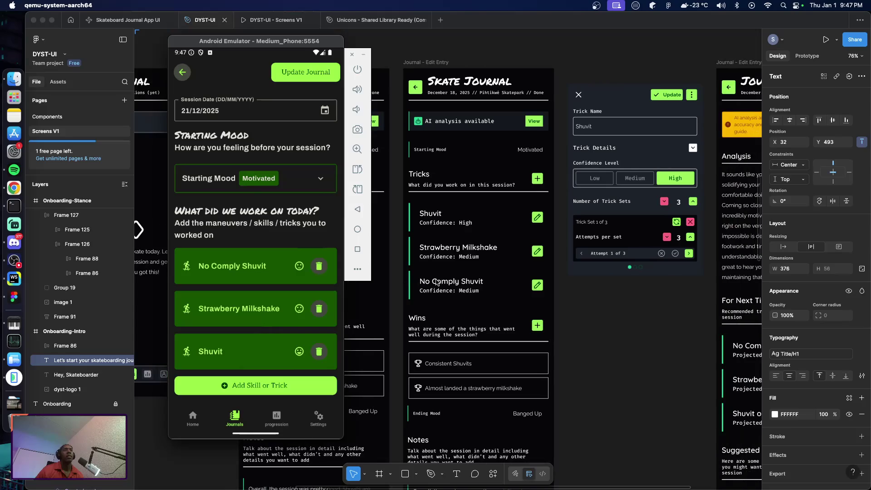
scroll(436, 282, "right", 1)
scroll(436, 282, "right", 2)
scroll(436, 283, "right", 1)
scroll(439, 293, "right", 1)
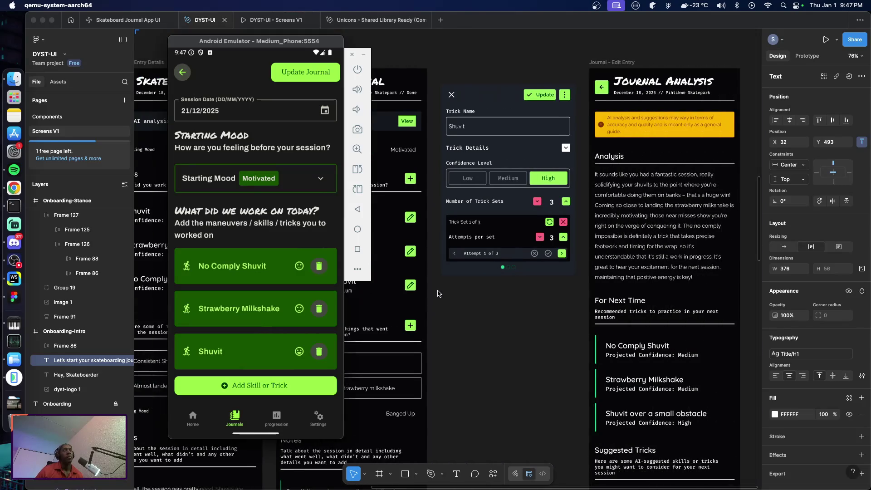
scroll(439, 293, "right", 1)
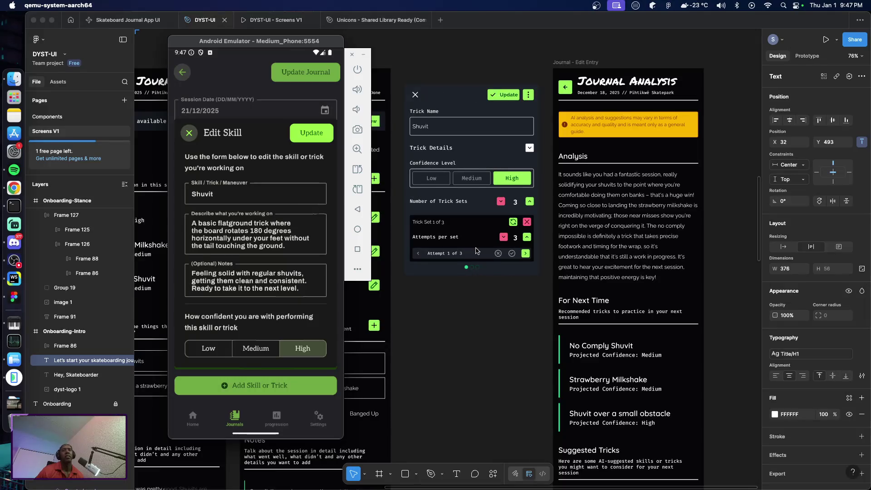
left_click(189, 133)
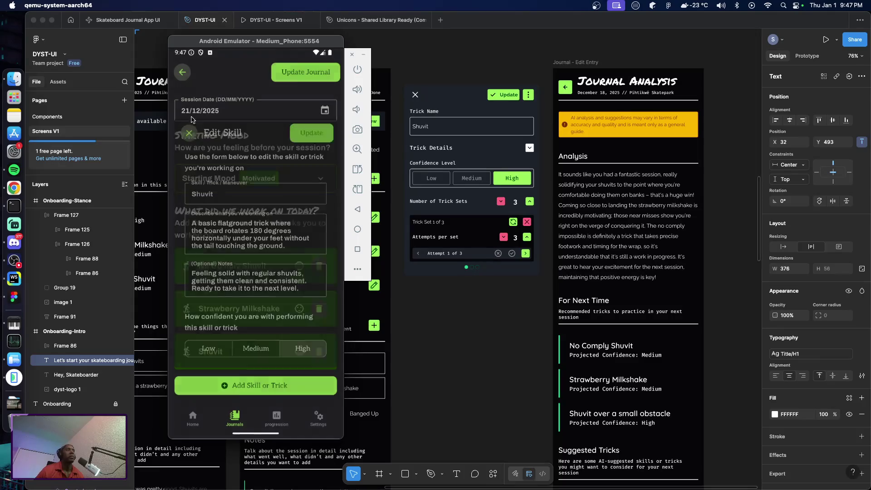
left_click(182, 72)
- Open Insights and generate the AI analysis for the Dec 21 session
left_click(235, 71)
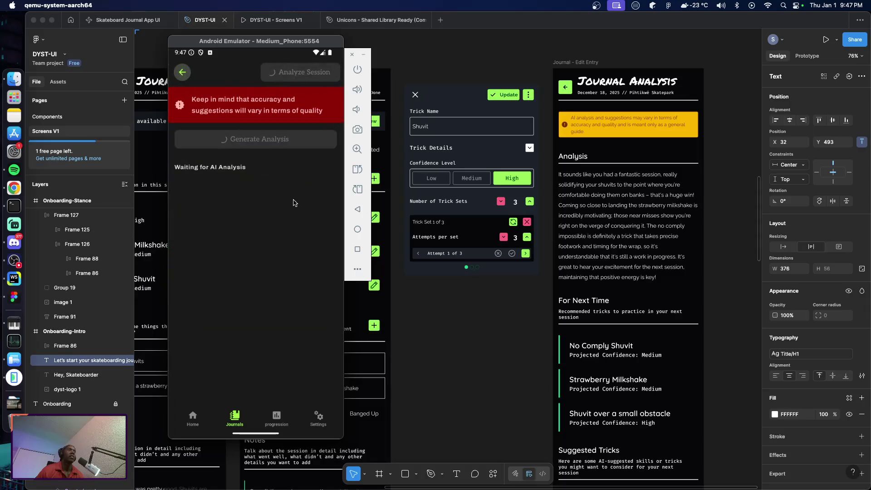
scroll(499, 275, "right", 3)
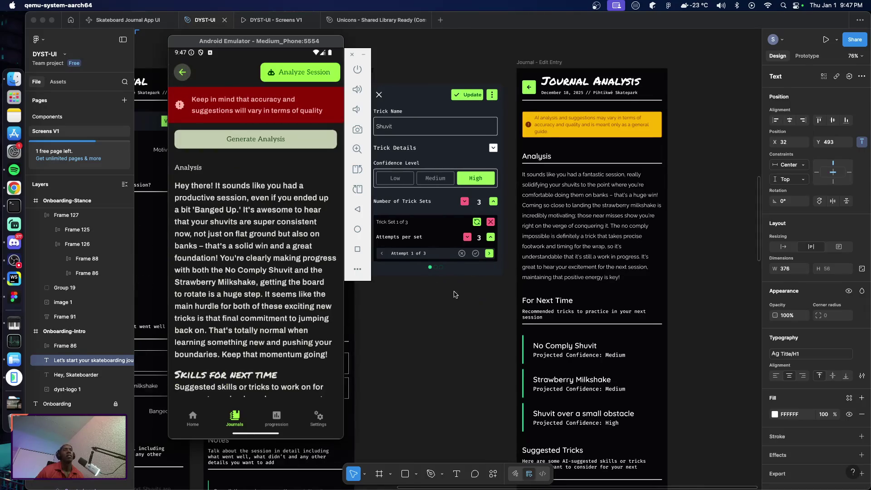
scroll(431, 301, "right", 5)
scroll(431, 306, "right", 4)
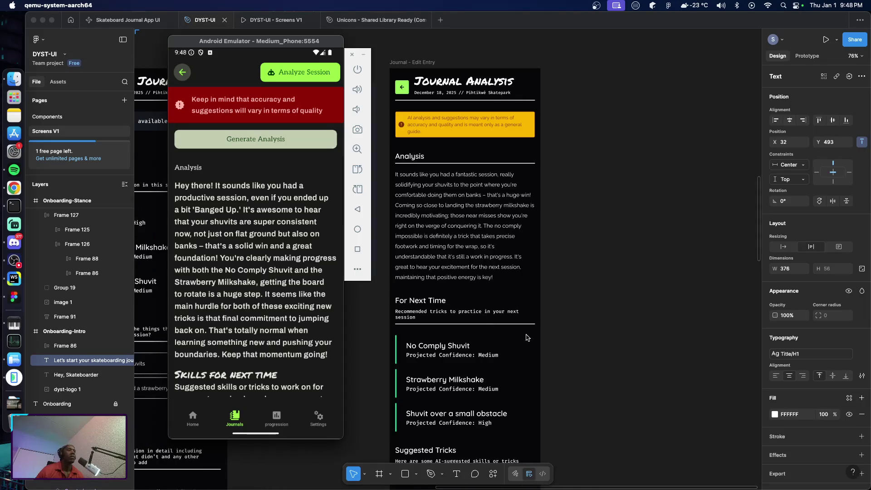
scroll(289, 345, "down", 10)
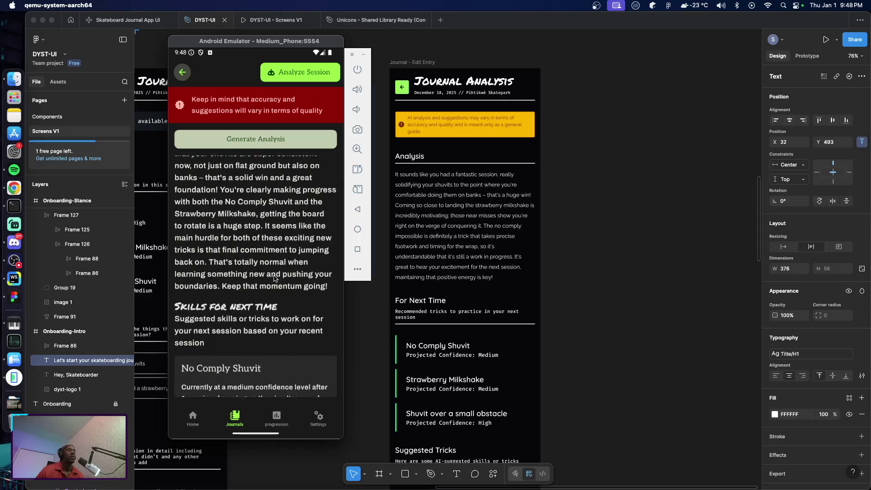
scroll(458, 353, "down", 5)
scroll(465, 346, "down", 1)
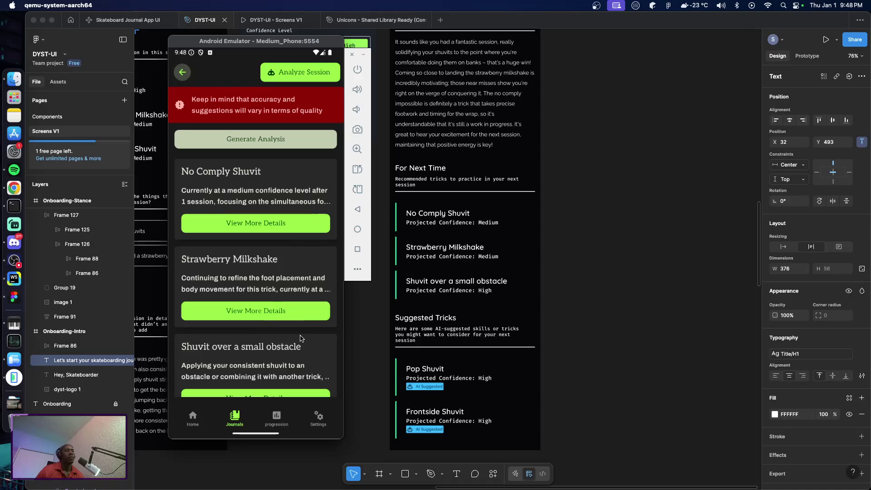
scroll(301, 334, "down", 5)
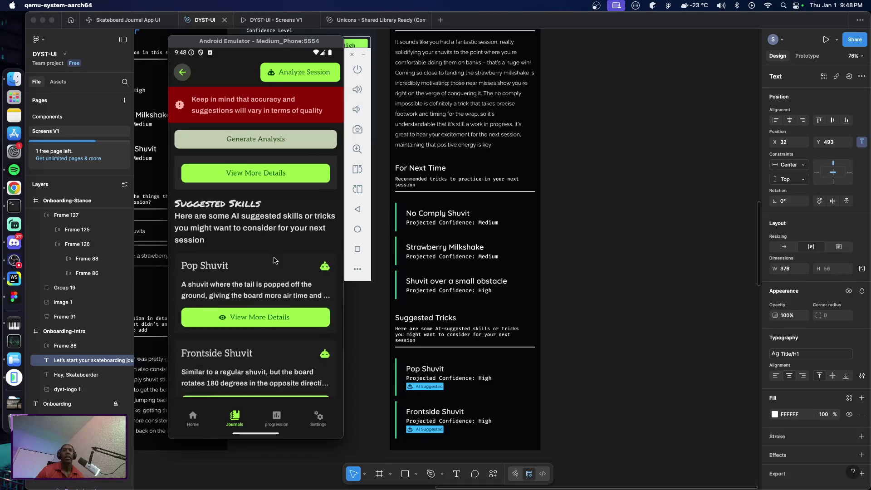
mouse_move(292, 332)
left_mouse_down()
mouse_move(273, 236)
mouse_move(274, 247)
mouse_move(267, 243)
left_mouse_up()
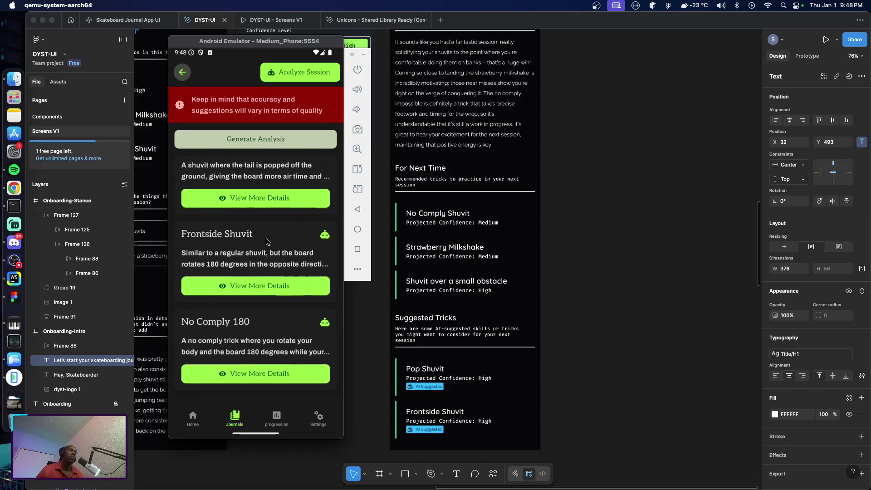
left_click_drag(264, 246, 292, 373)
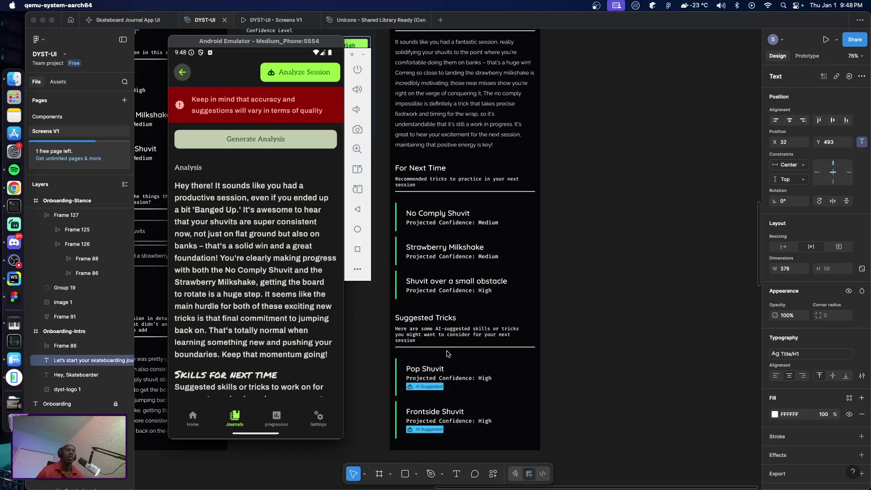
- Scroll through the suggested skills for next time, then return to the journal entry
scroll(438, 354, "down", 5)
scroll(449, 358, "up", 5)
scroll(452, 360, "down", 2)
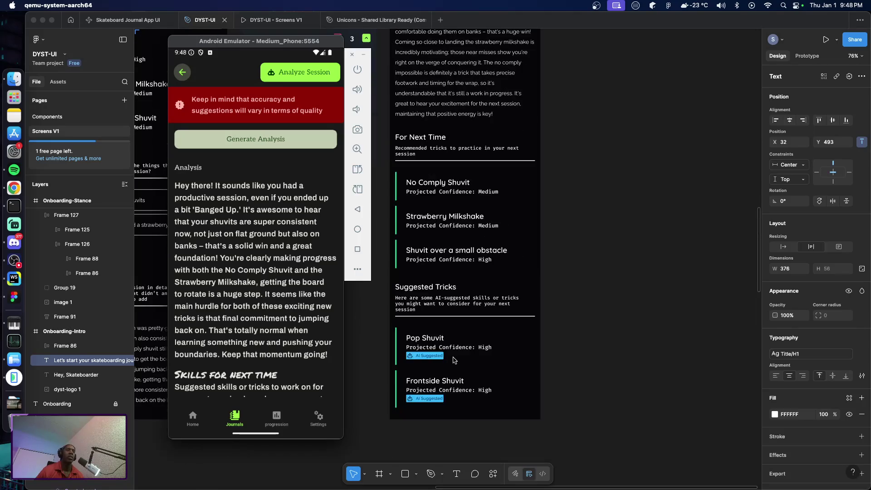
scroll(460, 360, "down", 1)
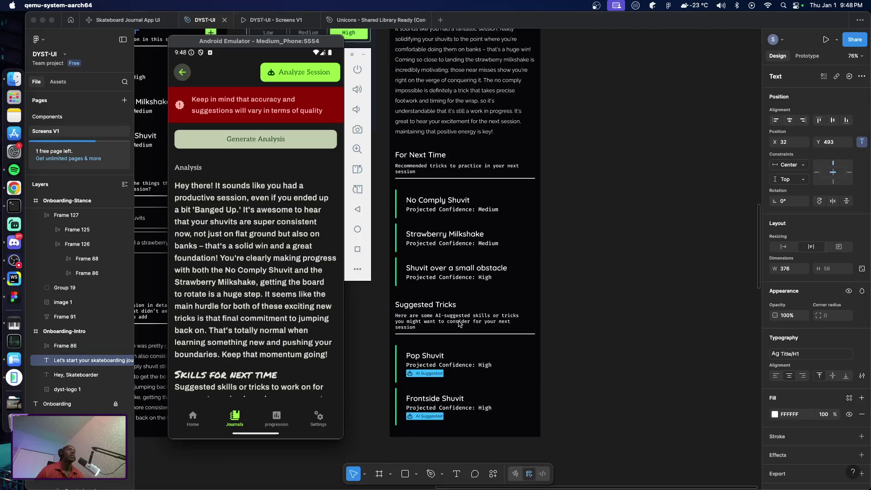
scroll(463, 324, "left", 5)
scroll(472, 327, "left", 5)
scroll(486, 329, "left", 5)
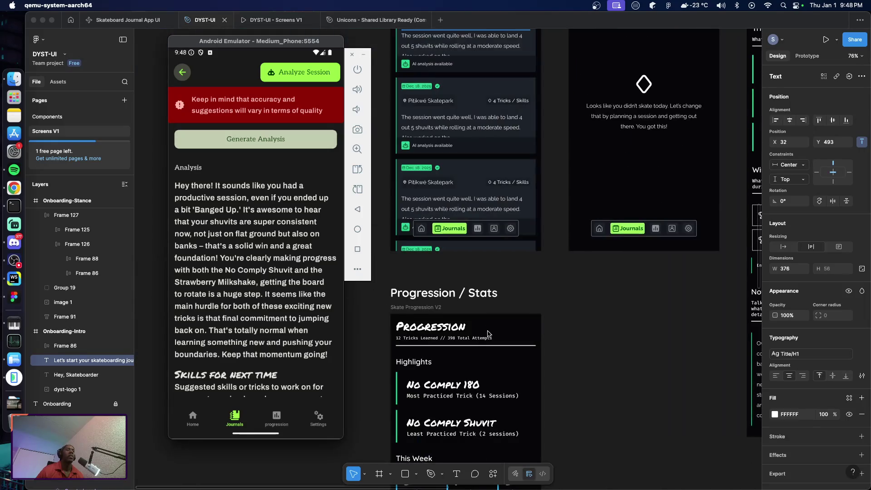
scroll(488, 334, "down", 10)
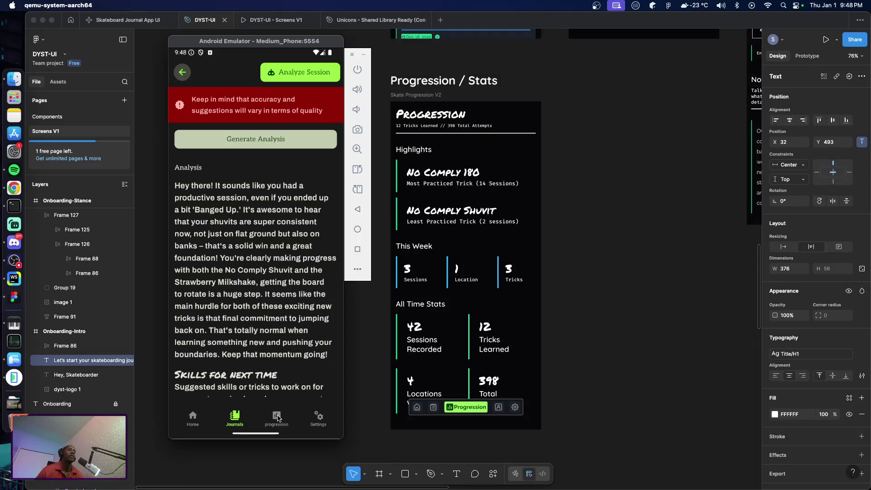
left_click(182, 72)
left_click(276, 418)
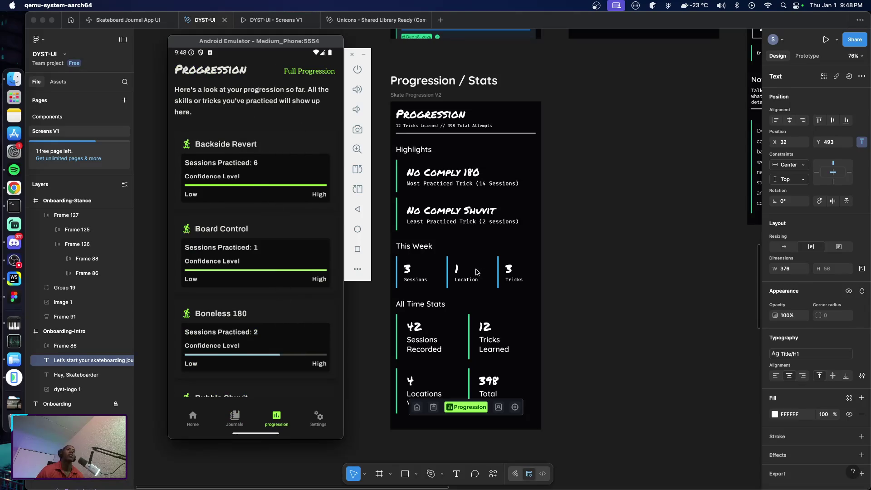
scroll(479, 272, "up", 2)
scroll(479, 272, "up", 1)
scroll(479, 273, "up", 1)
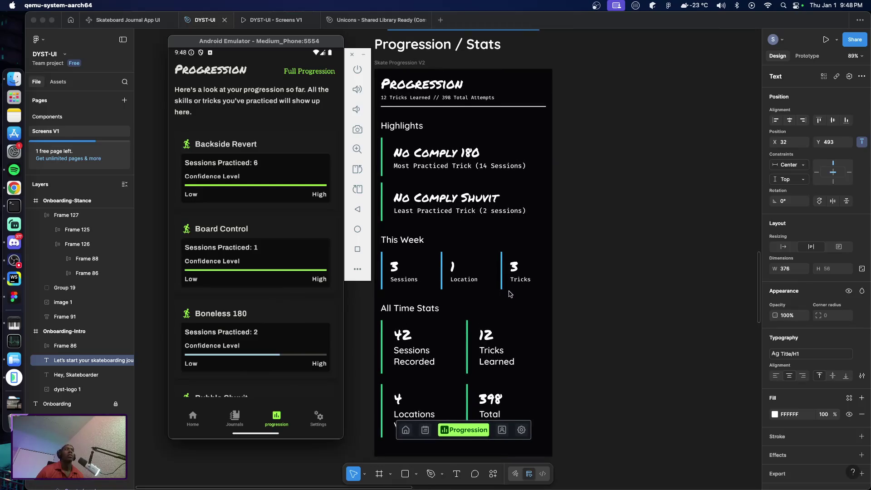
scroll(522, 292, "left", 2)
scroll(522, 293, "right", 1)
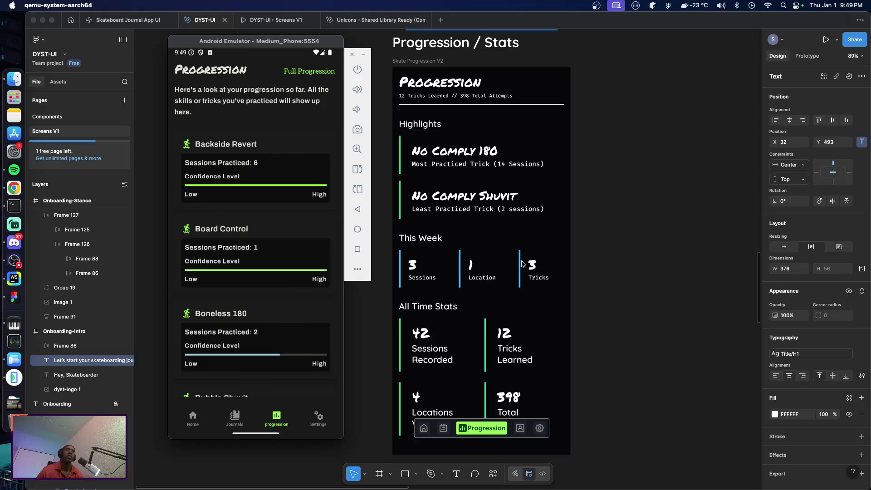
scroll(488, 291, "down", 1)
scroll(485, 293, "up", 1)
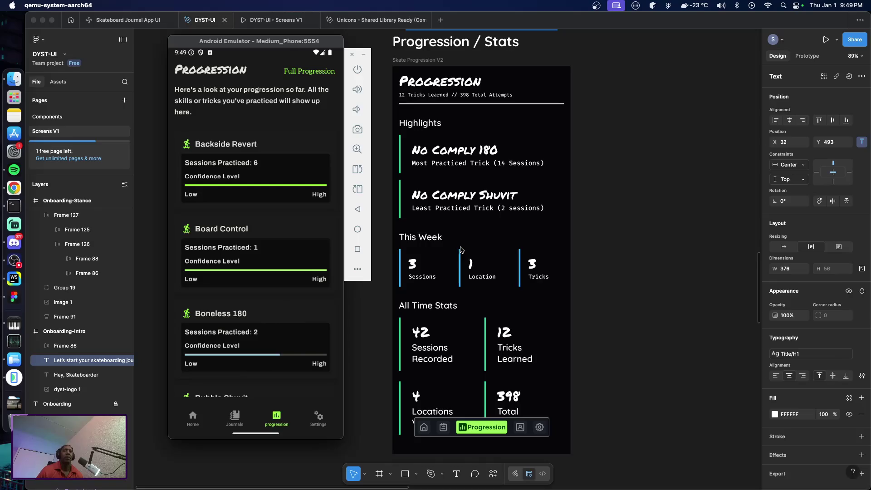
scroll(458, 252, "down", 3)
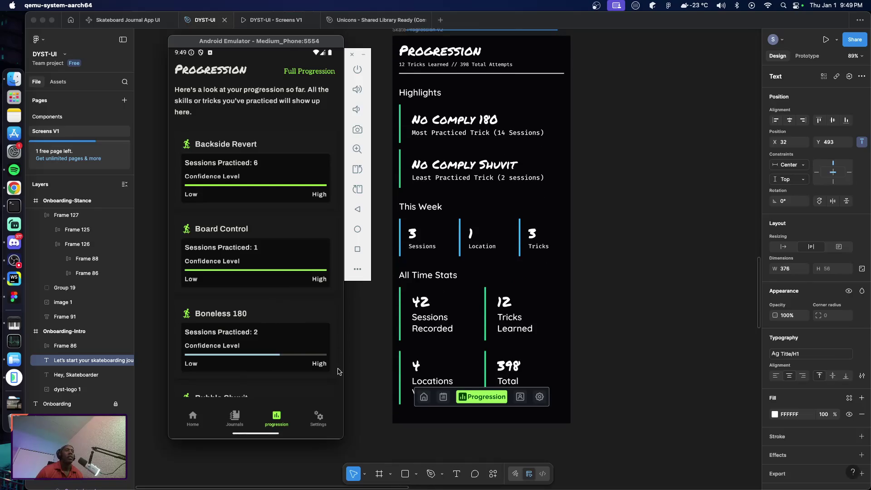
left_click(319, 419)
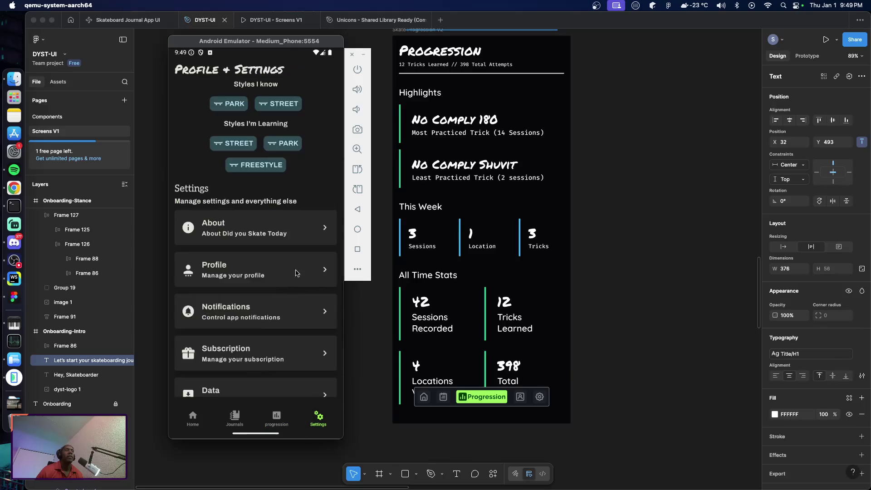
- Scroll the Figma canvas through Profile V2 and Settings, settling on the Profile frame with 42 sessions
scroll(466, 356, "down", 10)
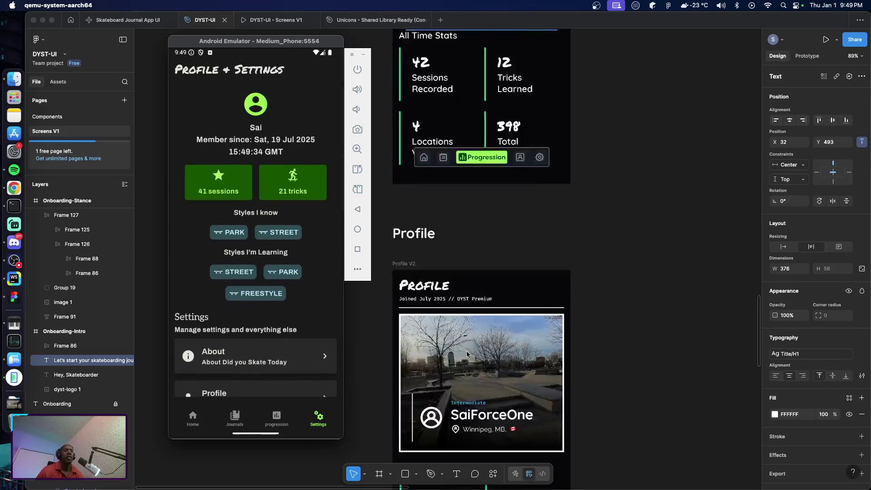
scroll(468, 354, "down", 3)
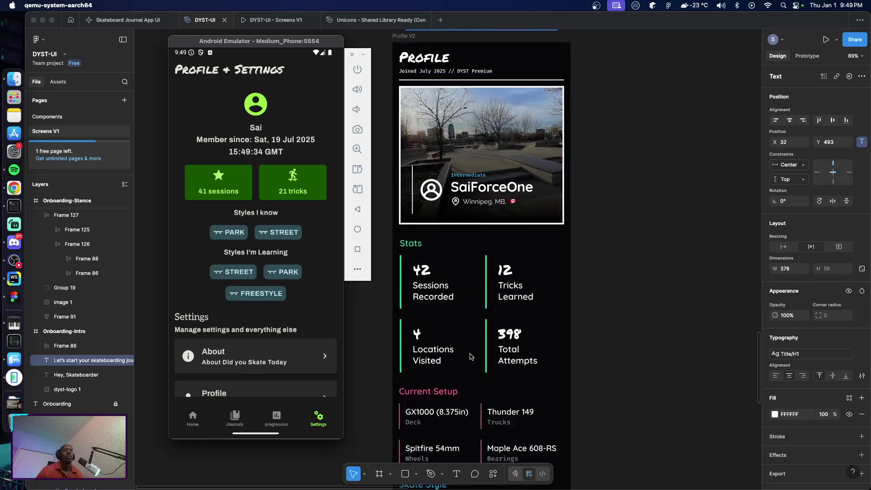
scroll(470, 357, "up", 1)
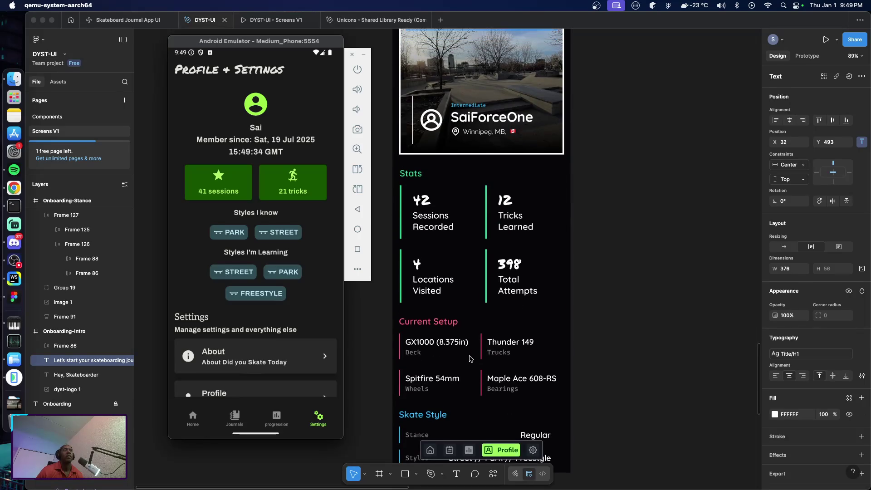
scroll(470, 359, "up", 1)
scroll(471, 359, "up", 1)
scroll(470, 361, "up", 1)
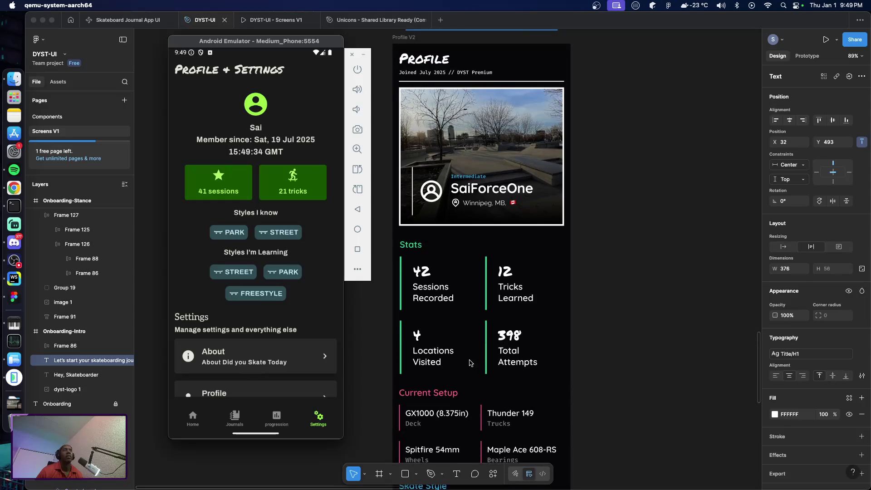
scroll(471, 362, "down", 1)
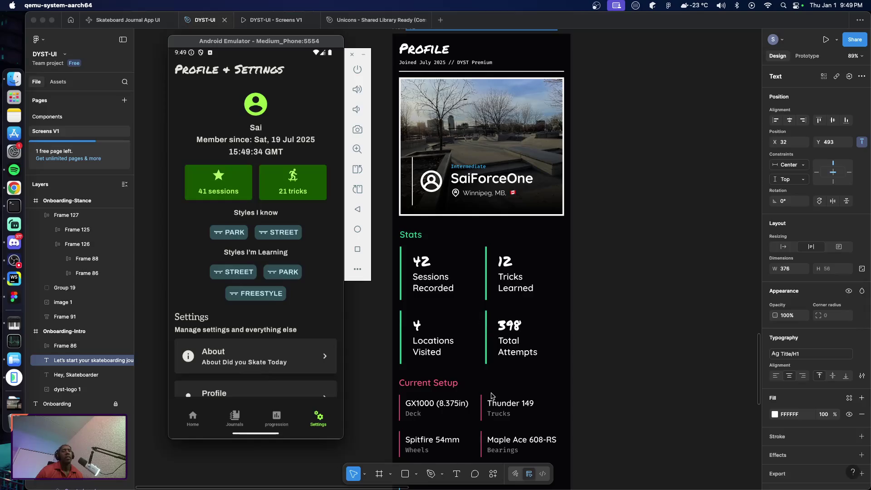
scroll(488, 396, "down", 1)
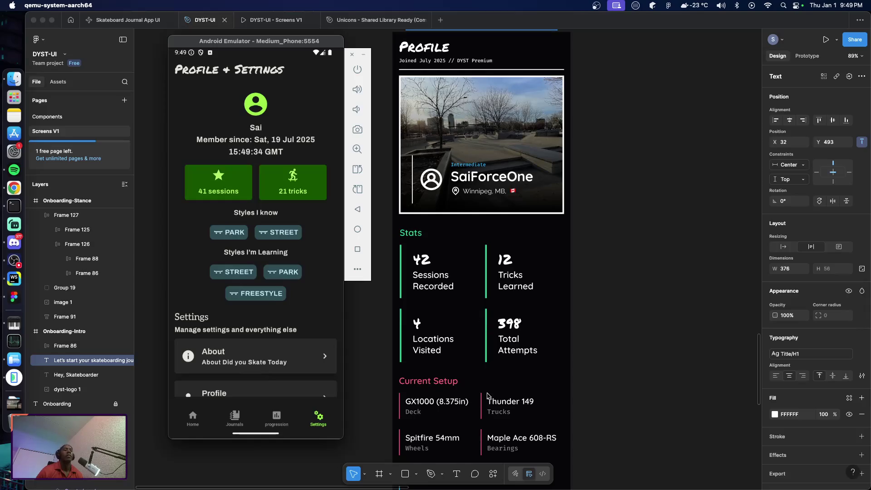
scroll(489, 396, "down", 5)
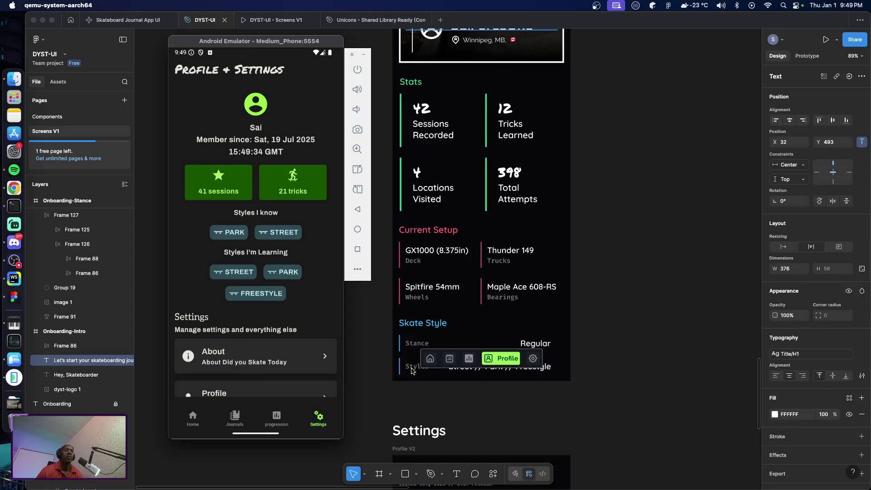
scroll(421, 377, "down", 10)
scroll(421, 377, "down", 3)
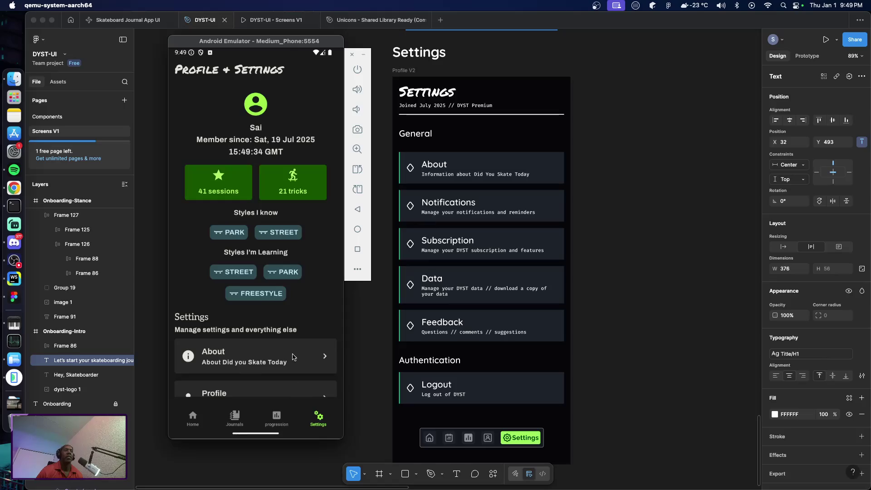
scroll(294, 357, "down", 5)
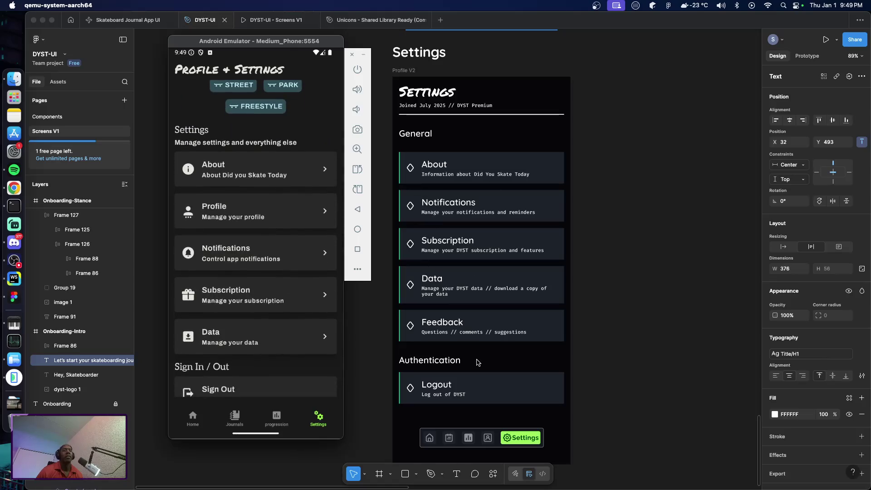
scroll(282, 324, "up", 5)
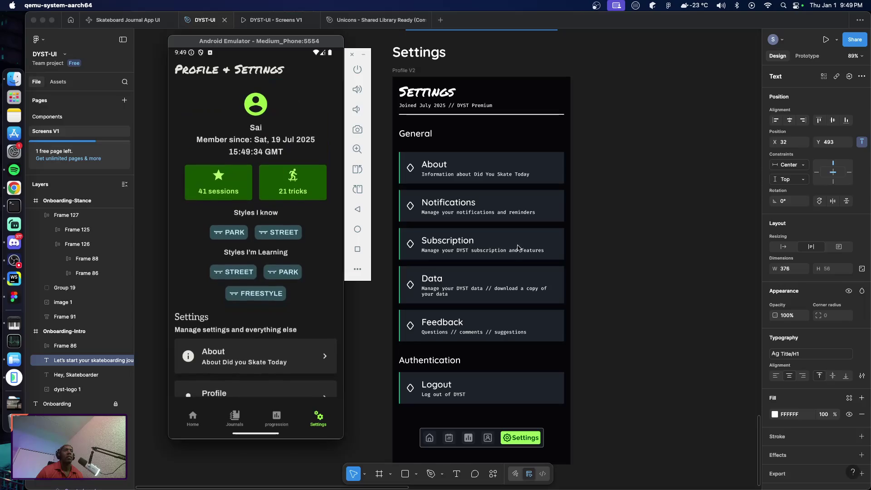
scroll(490, 283, "up", 5)
scroll(521, 308, "up", 8)
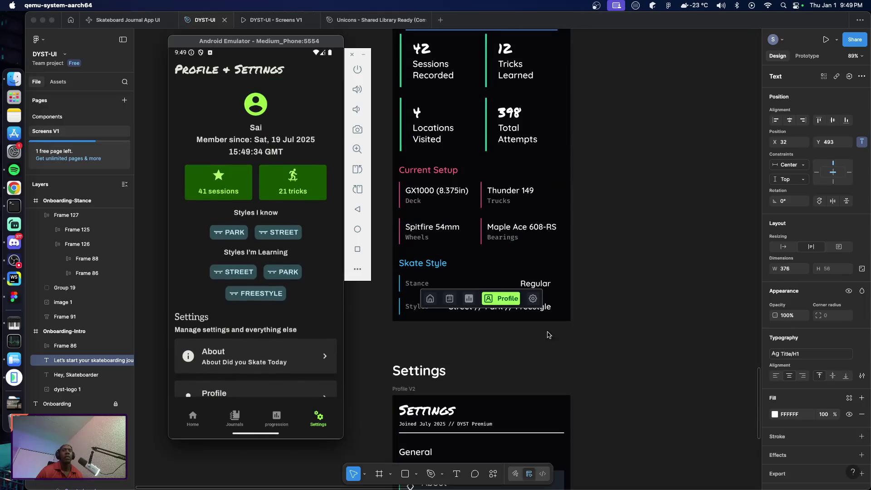
scroll(549, 331, "up", 3)
scroll(565, 335, "up", 4)
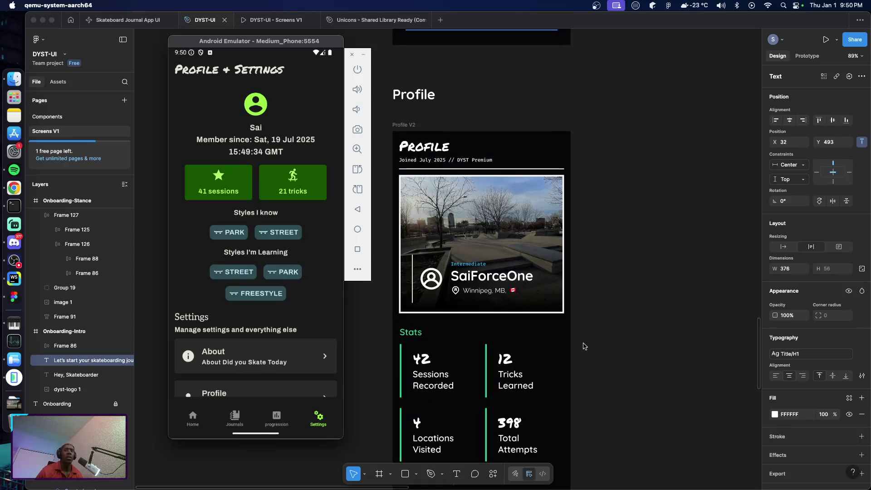
- Scroll the canvas up to the Onboarding section
scroll(585, 347, "up", 1)
scroll(587, 348, "up", 3)
scroll(588, 351, "up", 4)
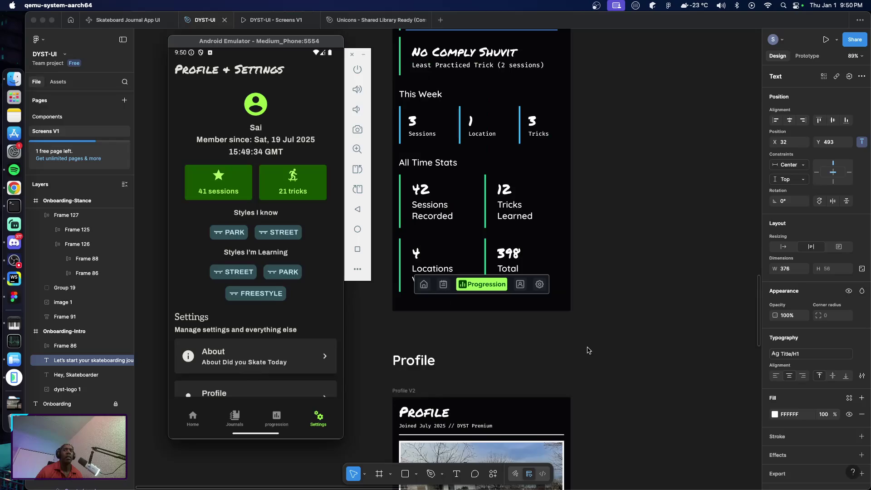
scroll(585, 350, "up", 4)
scroll(585, 351, "up", 7)
scroll(584, 351, "up", 5)
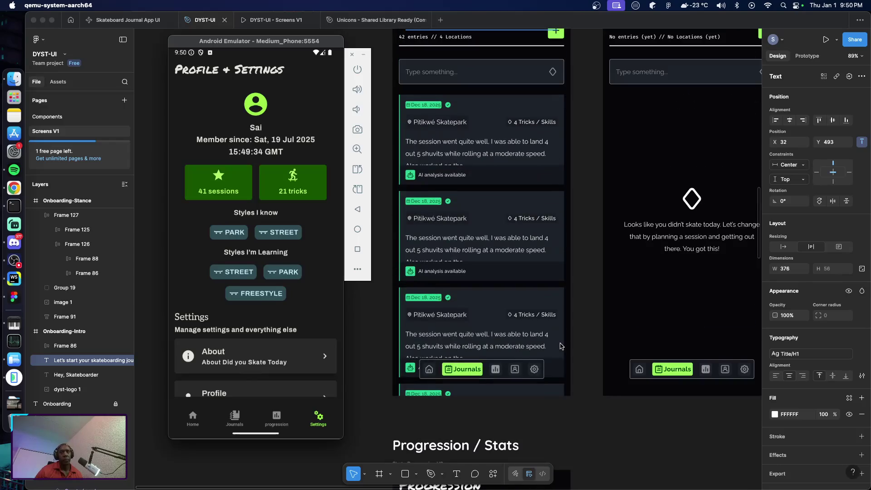
scroll(563, 349, "up", 1)
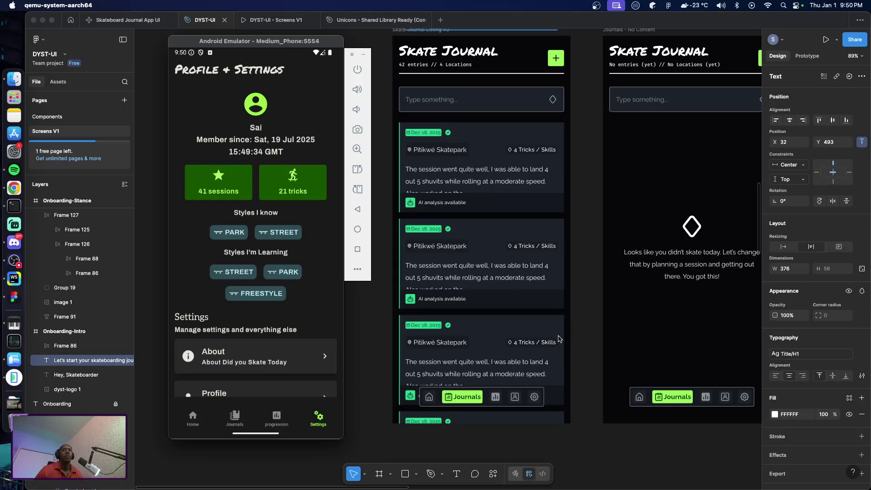
scroll(561, 336, "up", 6)
scroll(559, 336, "up", 3)
scroll(559, 336, "up", 1)
scroll(559, 336, "up", 8)
scroll(559, 337, "up", 9)
scroll(560, 338, "up", 4)
scroll(561, 338, "up", 1)
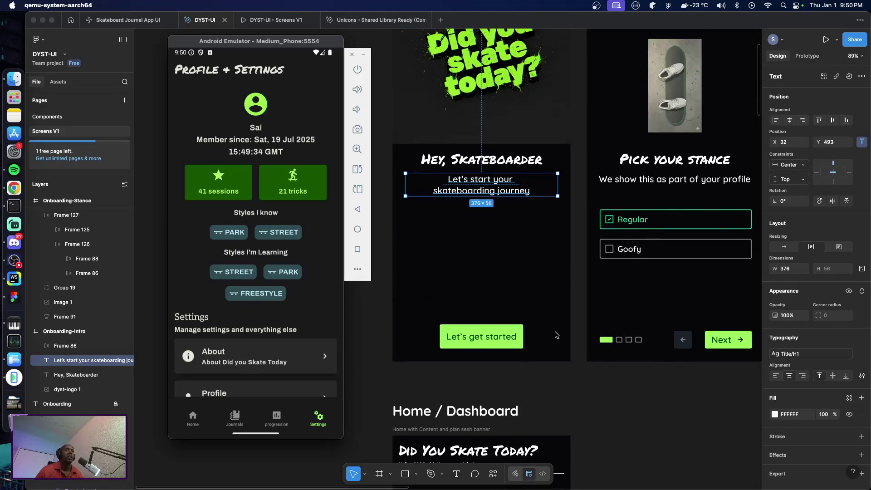
scroll(562, 336, "up", 4)
scroll(566, 336, "up", 1)
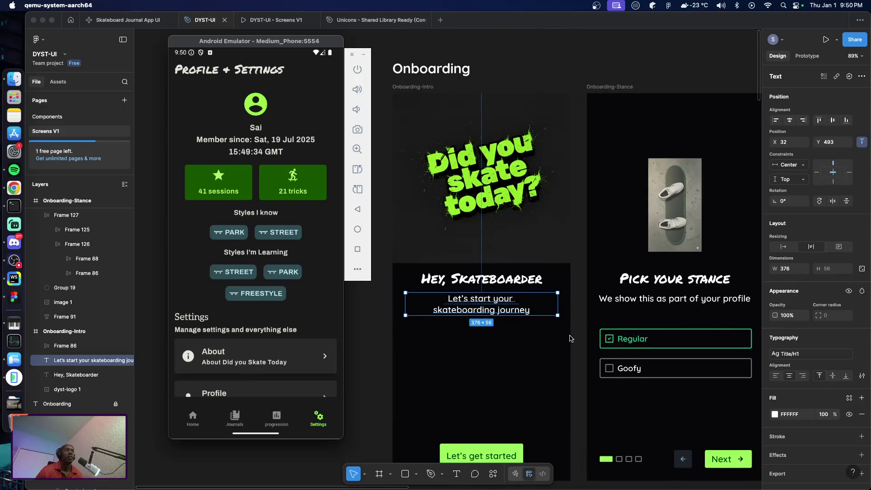
scroll(567, 340, "down", 1)
scroll(567, 340, "down", 1)
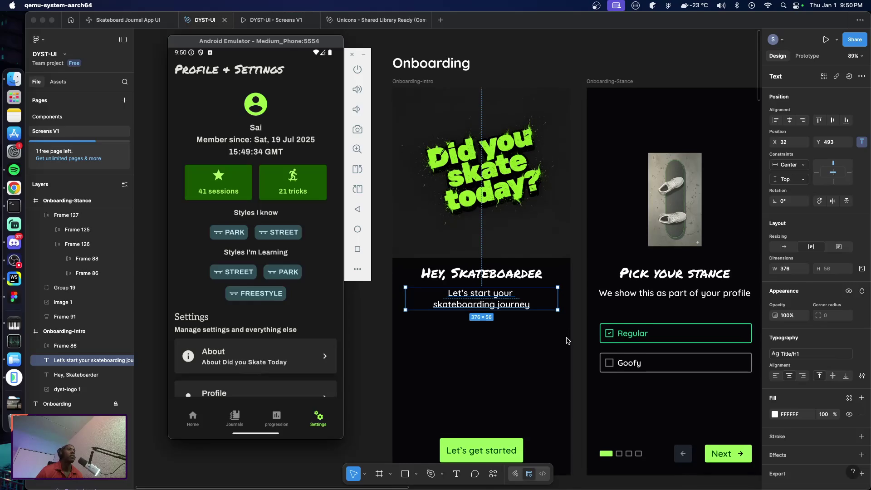
scroll(570, 341, "down", 2)
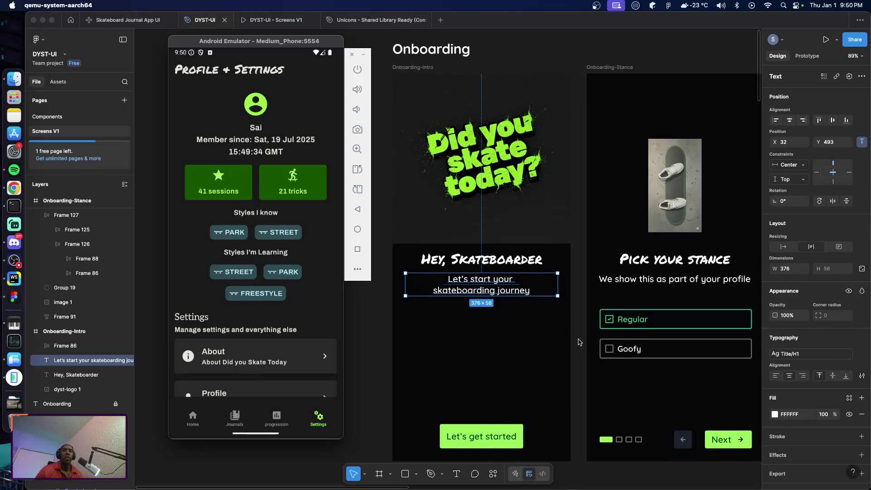
- Bring Figma forward, pan to Onboarding-Stance, -Style and -alias, then switch to the emulator
left_click(579, 342)
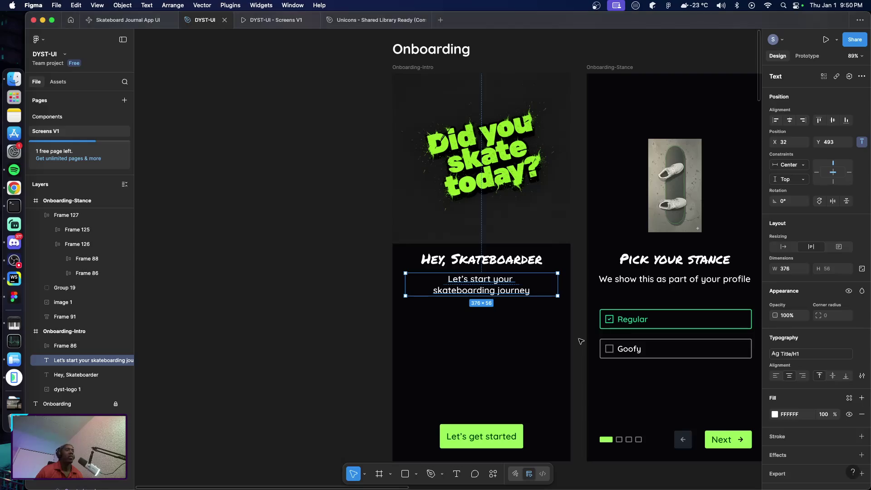
scroll(576, 343, "right", 10)
scroll(574, 342, "right", 10)
scroll(576, 343, "right", 2)
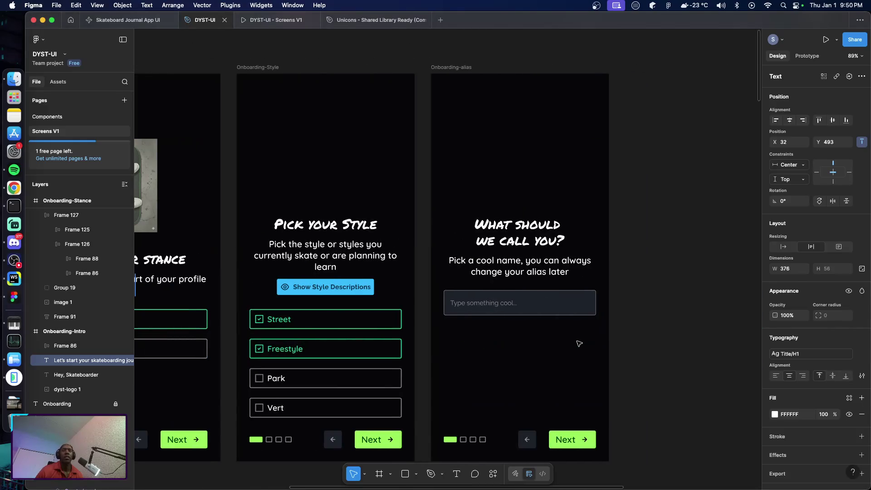
scroll(629, 358, "left", 3)
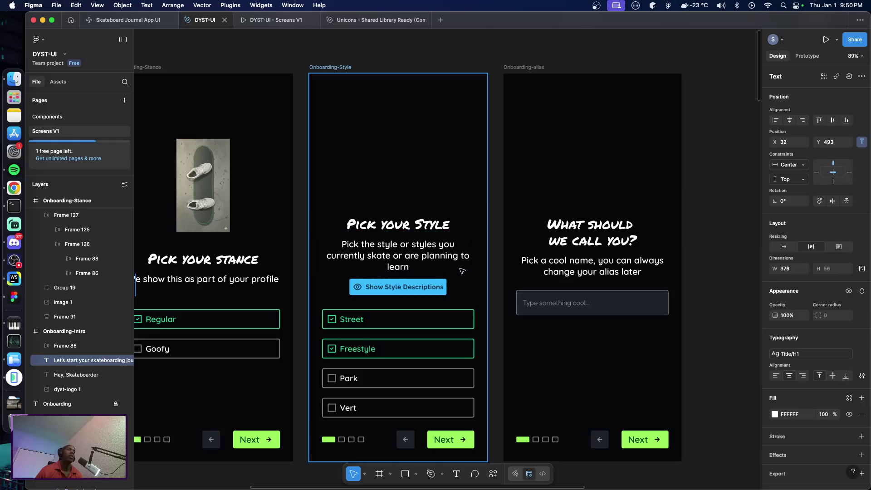
key("super+Tab")
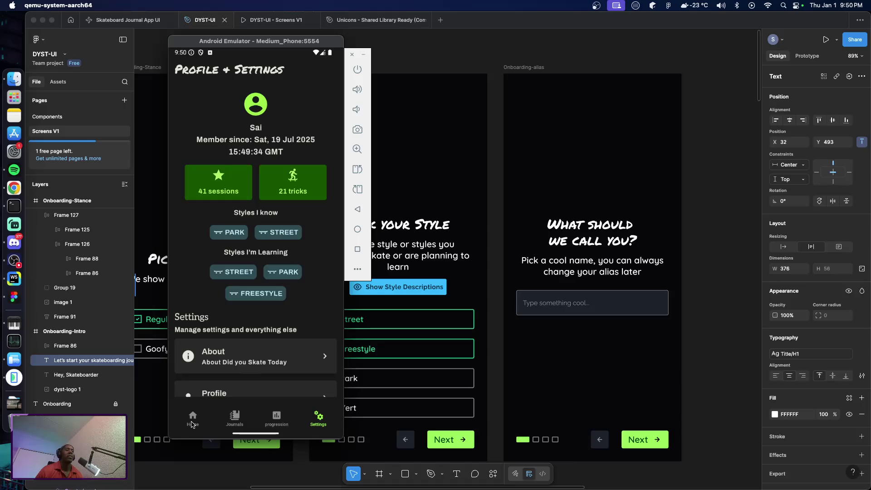
- Refresh the emulator's Home screen to show the last session's notes and 1 win, then return to Figma
left_click(193, 422)
scroll(278, 308, "down", 1)
scroll(278, 309, "up", 1)
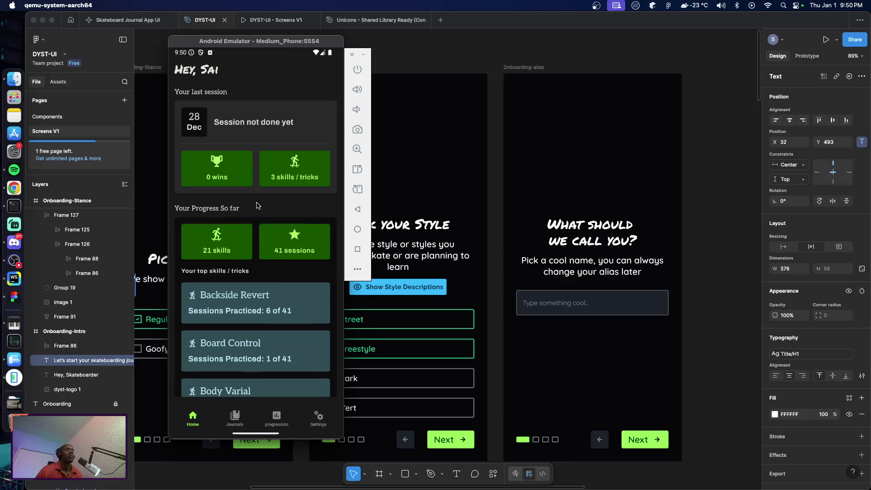
left_click_drag(271, 175, 288, 281)
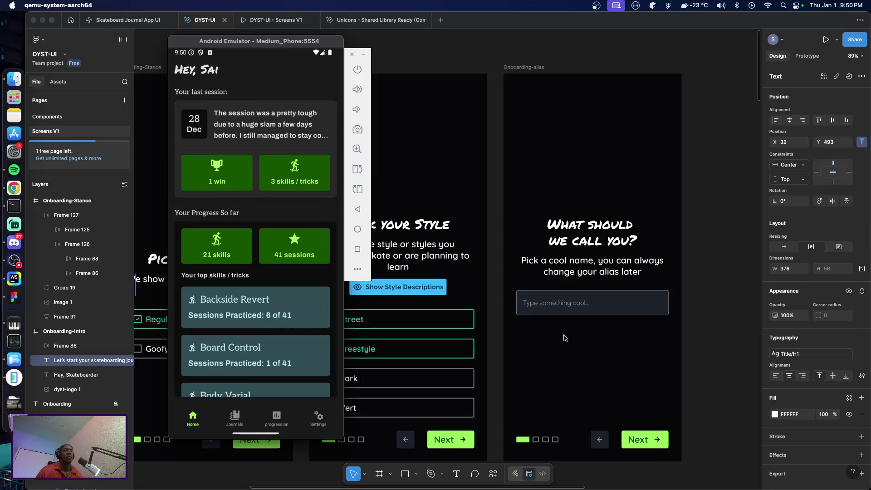
left_click(705, 361)
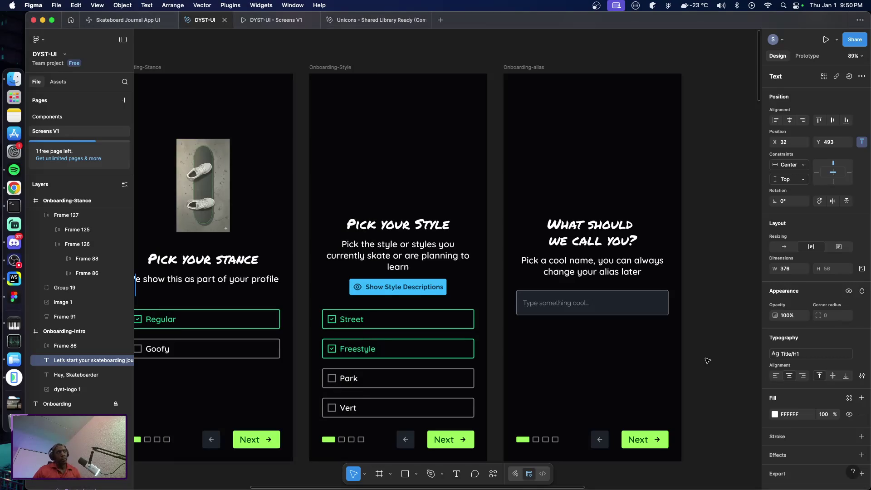
- Drag the Chrome Gemini window with the top-down skateboard image up over the Figma canvas
scroll(569, 321, "left", 3)
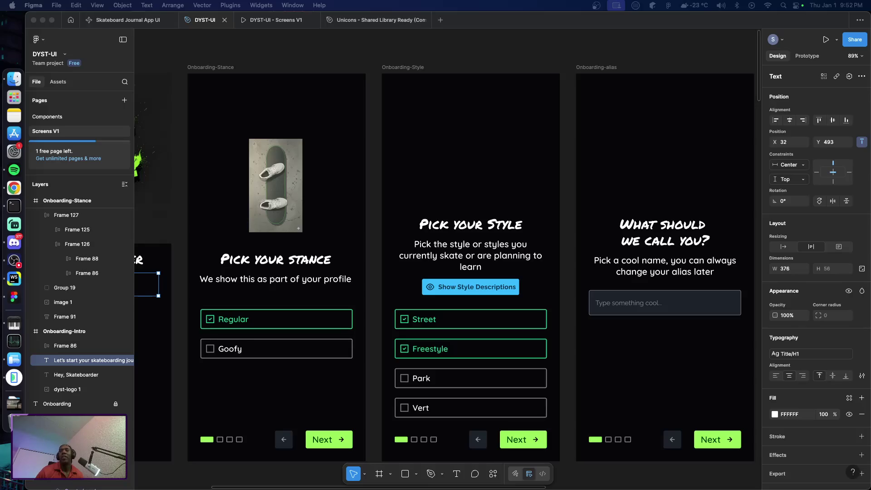
left_click_drag(499, 305, 508, 68)
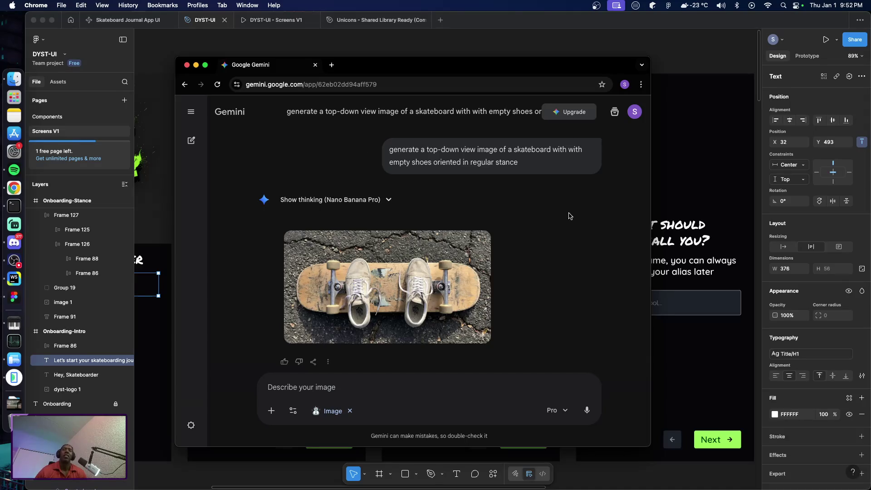
mouse_move(421, 293)
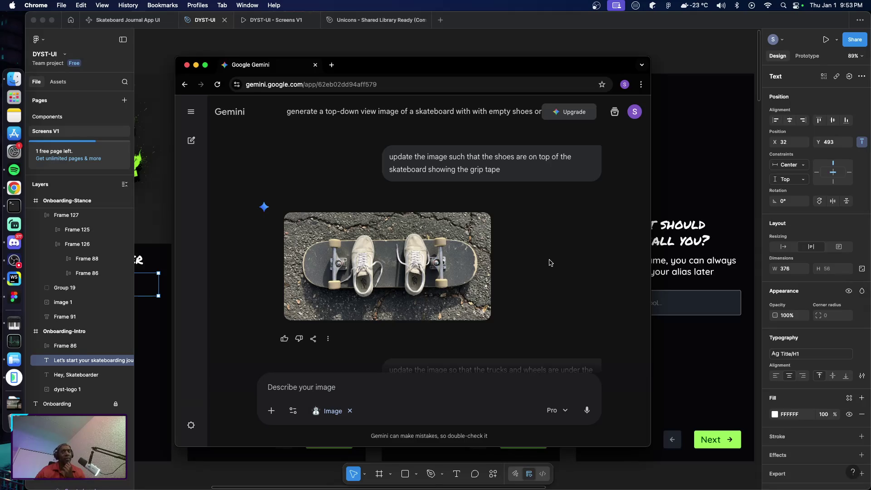
scroll(549, 261, "down", 1)
scroll(558, 264, "down", 2)
scroll(567, 265, "down", 1)
scroll(576, 268, "down", 3)
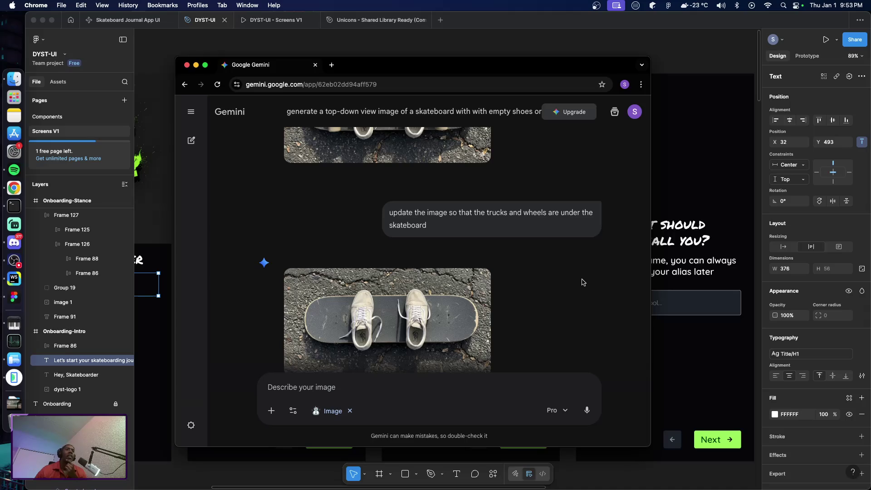
scroll(583, 284, "down", 1)
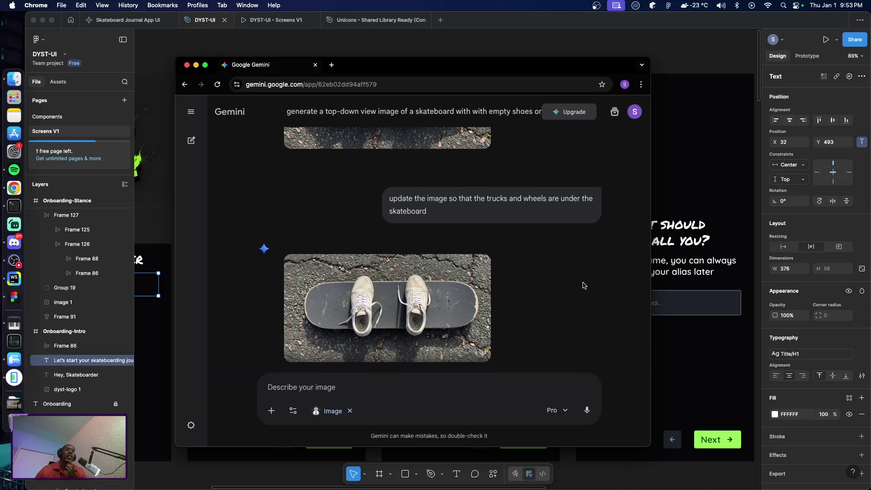
scroll(583, 286, "down", 1)
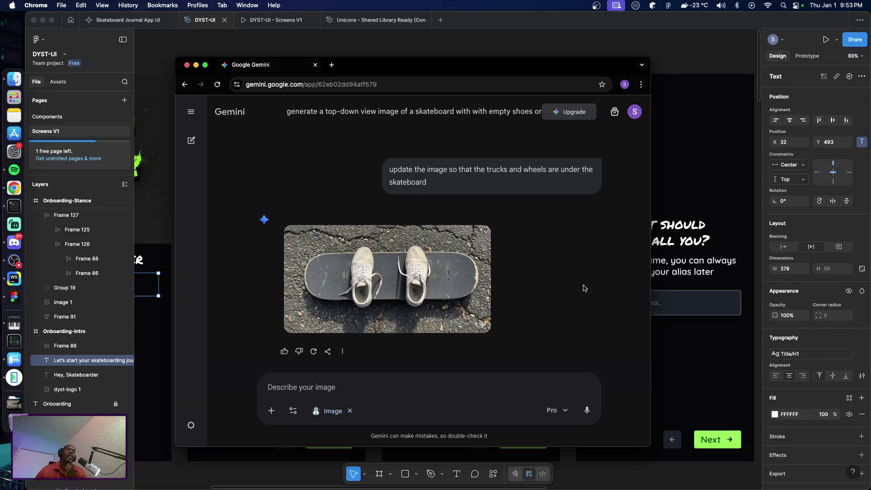
scroll(584, 287, "down", 1)
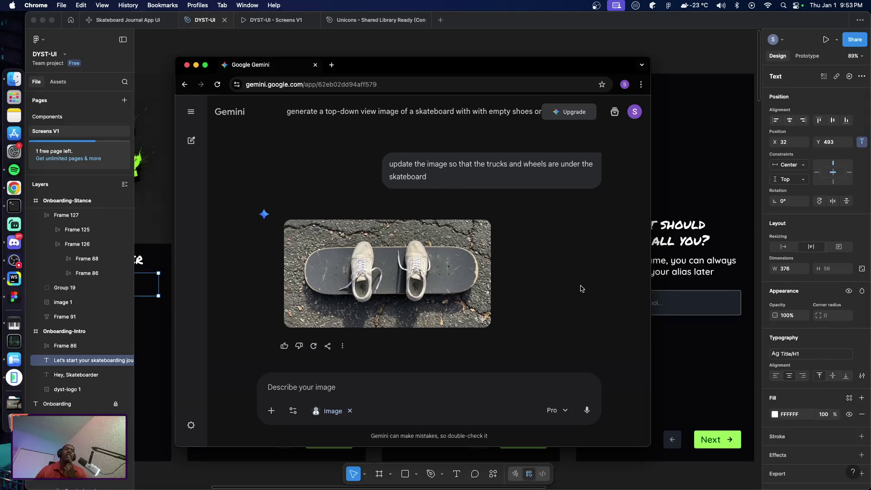
scroll(583, 288, "up", 1)
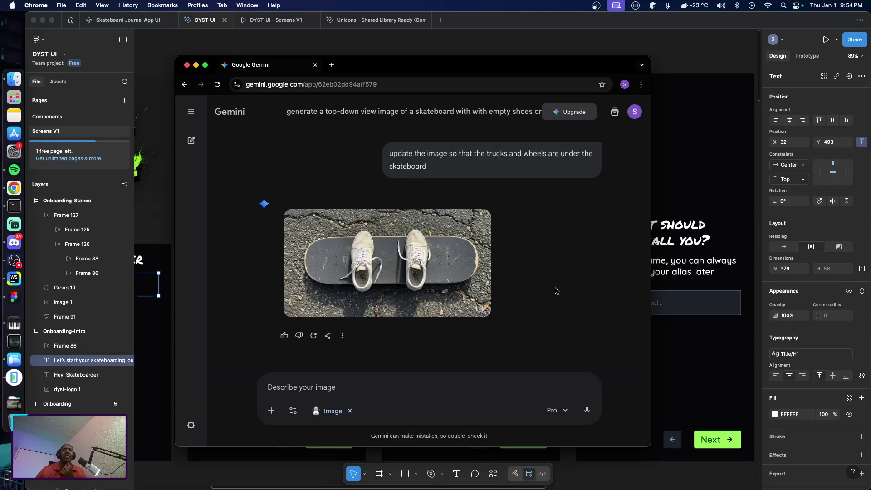
scroll(557, 291, "down", 1)
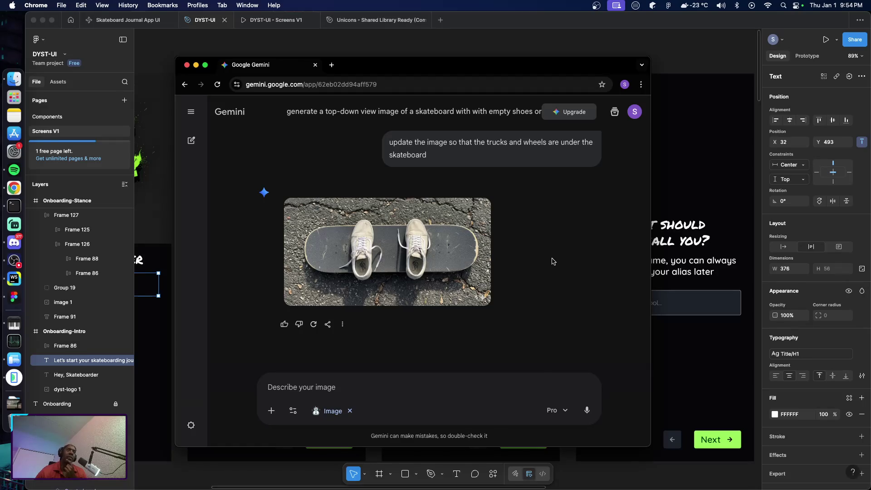
scroll(552, 255, "up", 2)
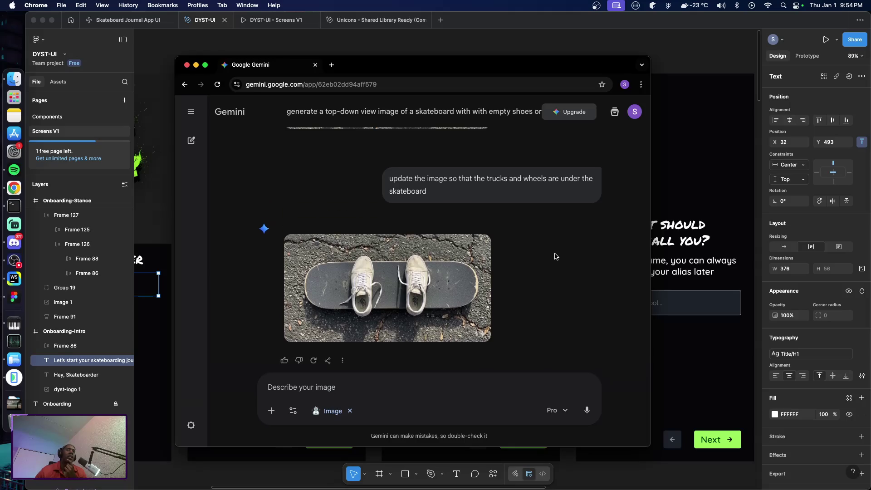
scroll(556, 257, "down", 3)
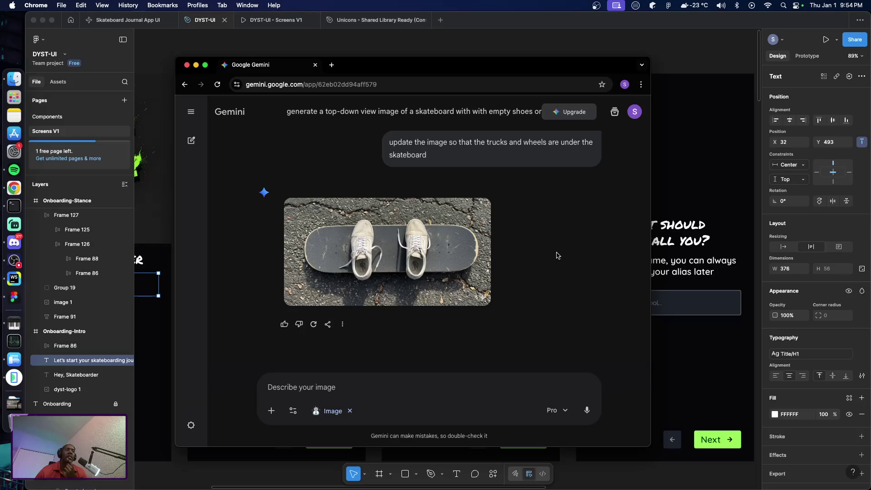
scroll(557, 255, "up", 1)
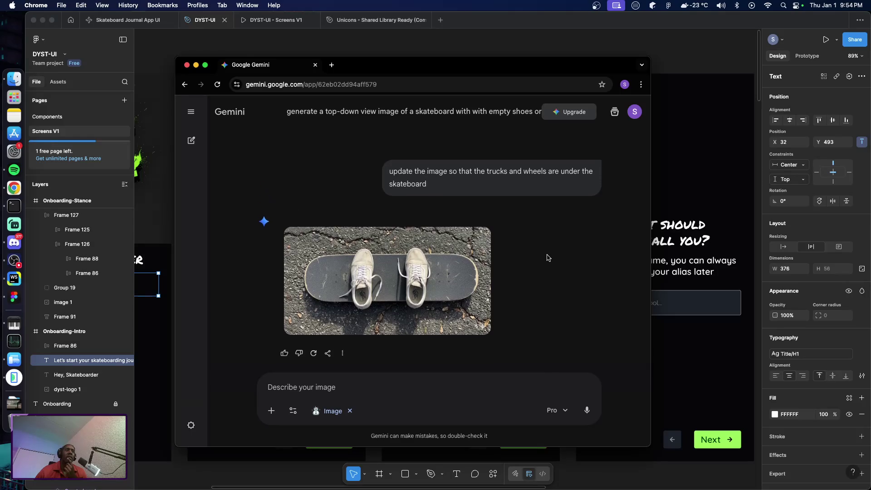
scroll(549, 256, "up", 2)
scroll(551, 256, "up", 2)
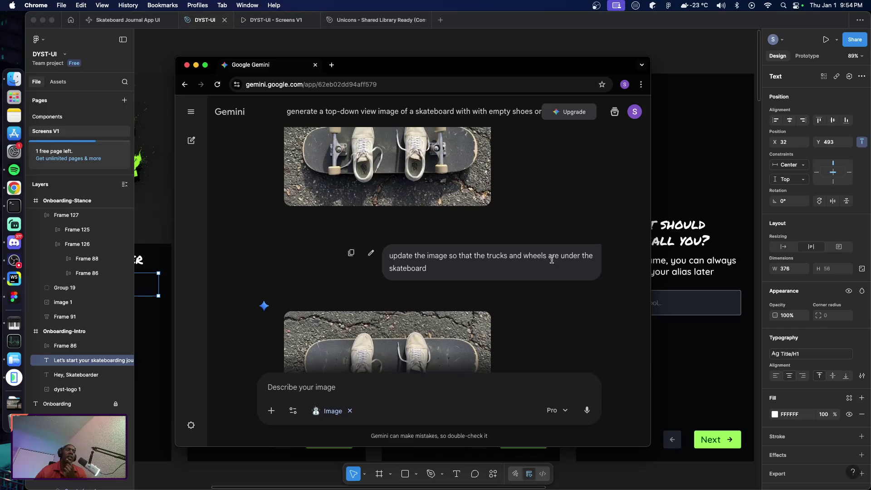
scroll(557, 268, "down", 4)
scroll(557, 267, "up", 2)
scroll(557, 267, "up", 2)
scroll(557, 267, "up", 3)
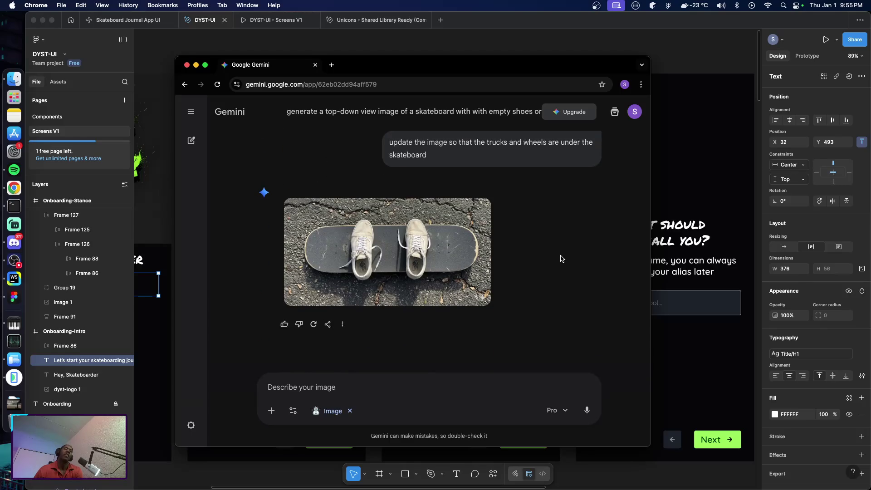
mouse_move(368, 239)
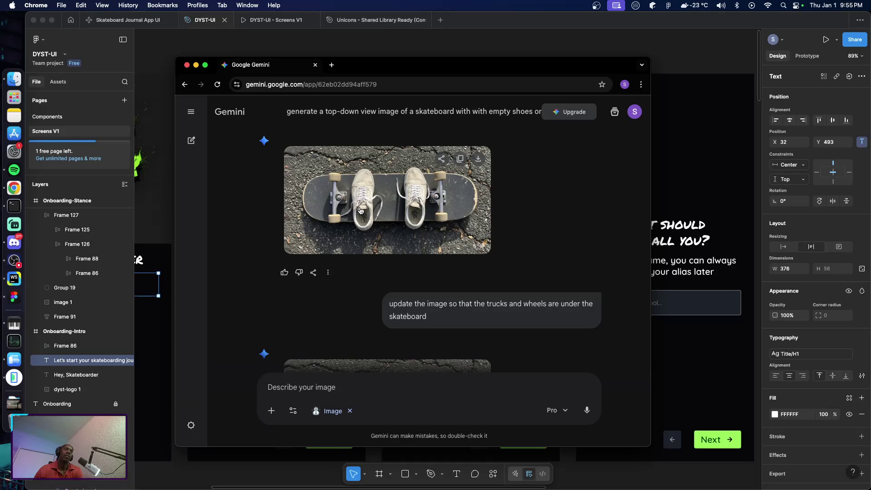
left_click(186, 66)
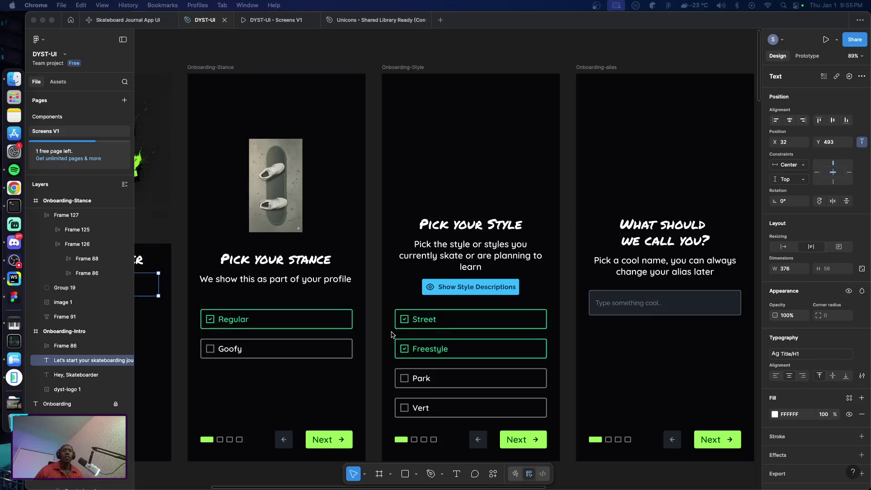
- Return to Figma and inspect the 'Did you skate today?' logo on the onboarding screens
scroll(393, 335, "right", 2)
scroll(395, 335, "right", 2)
scroll(401, 336, "right", 1)
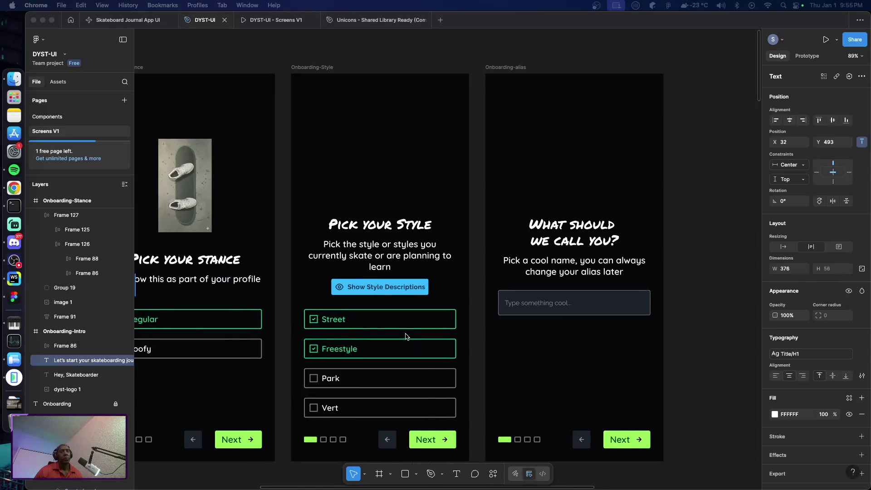
scroll(405, 336, "down", 5)
scroll(405, 336, "left", 2)
scroll(405, 336, "left", 3)
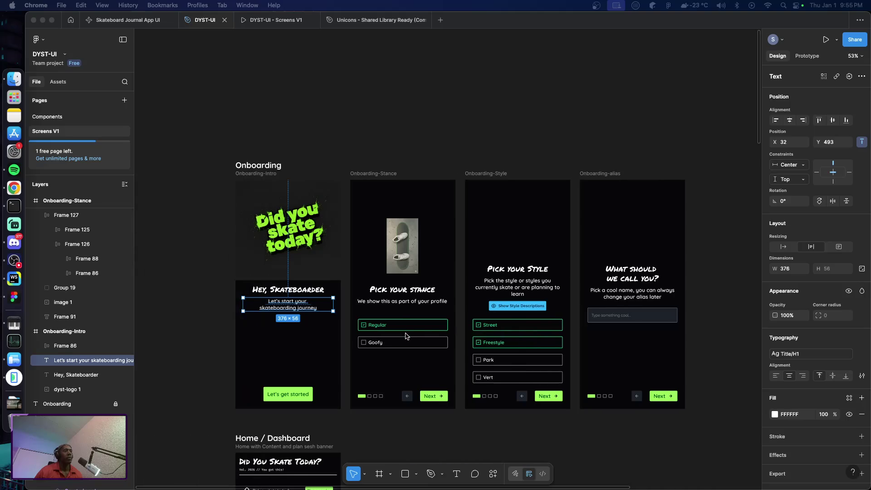
left_click(456, 414)
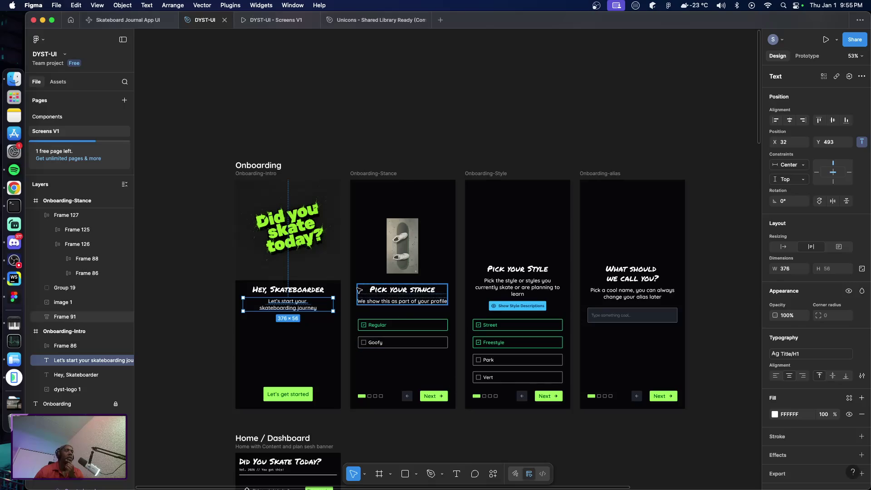
left_click(309, 257)
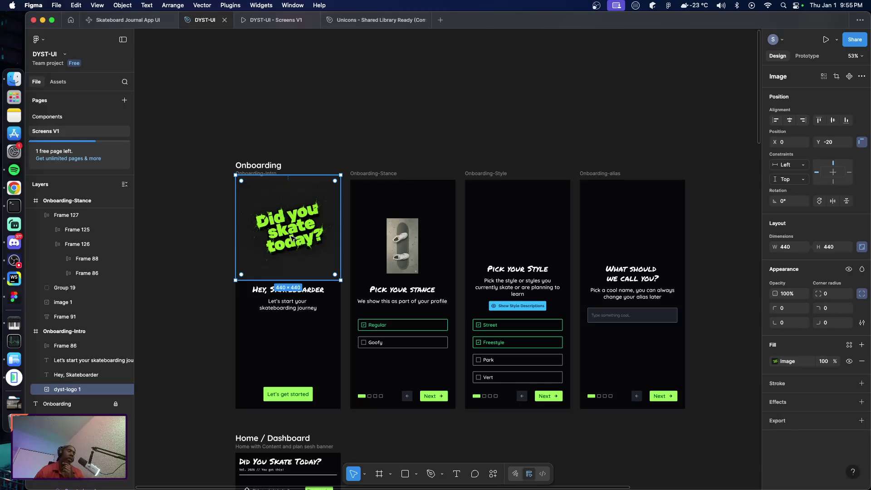
left_click(191, 311)
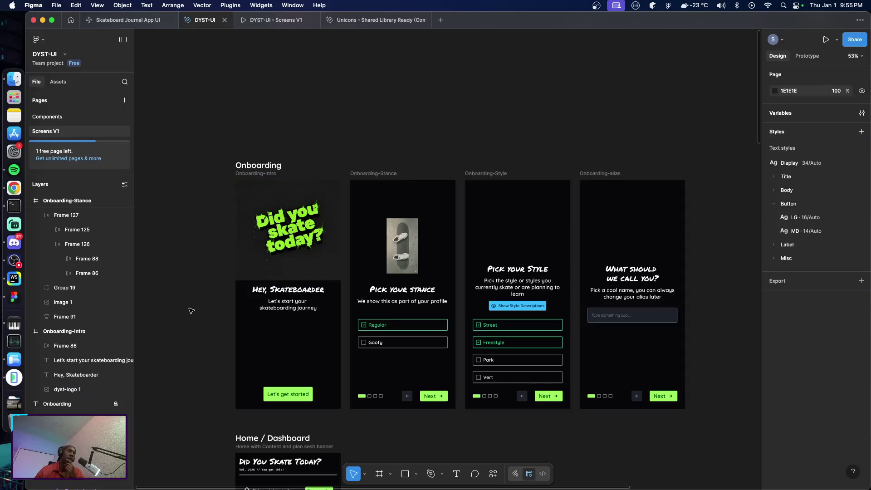
- Look over the Onboarding-Intro frame, keep its name unchanged, and switch to the Android Emulator
scroll(190, 309, "down", 5)
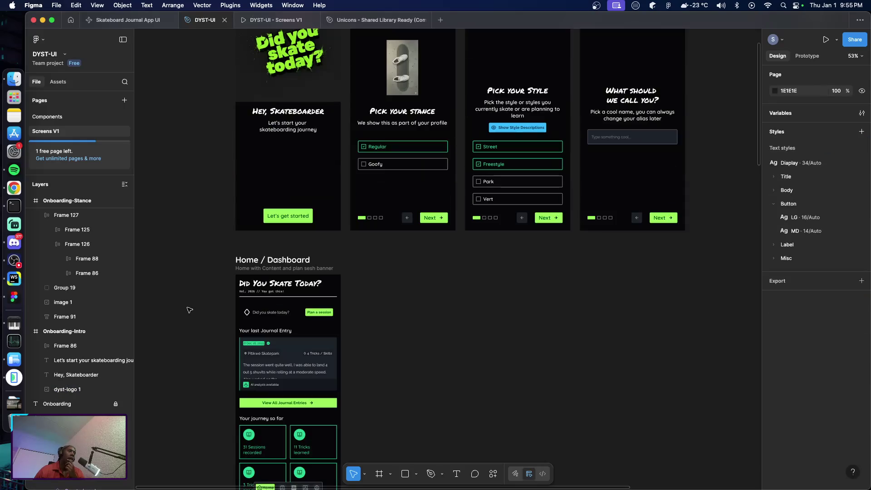
scroll(186, 309, "up", 4)
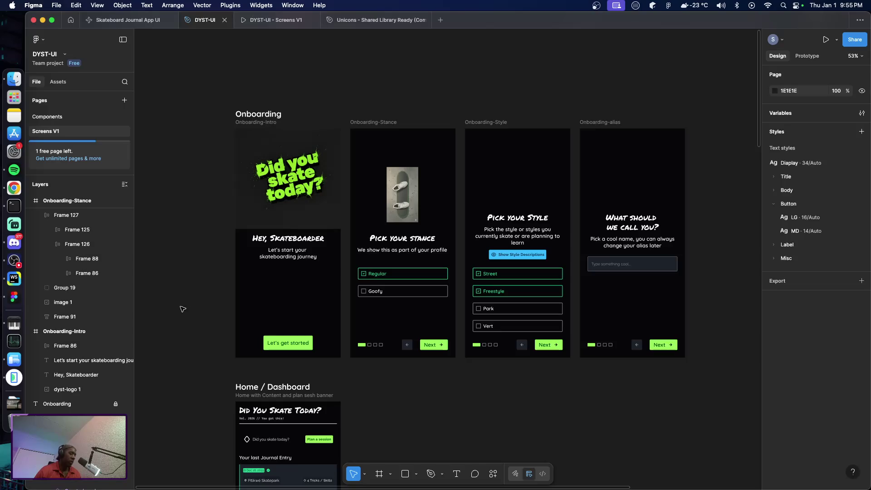
scroll(183, 308, "right", 1)
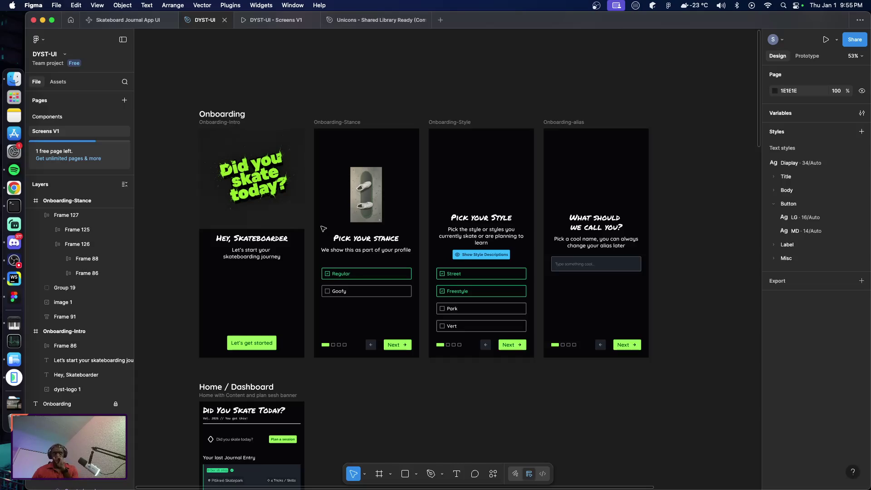
double_click(234, 123)
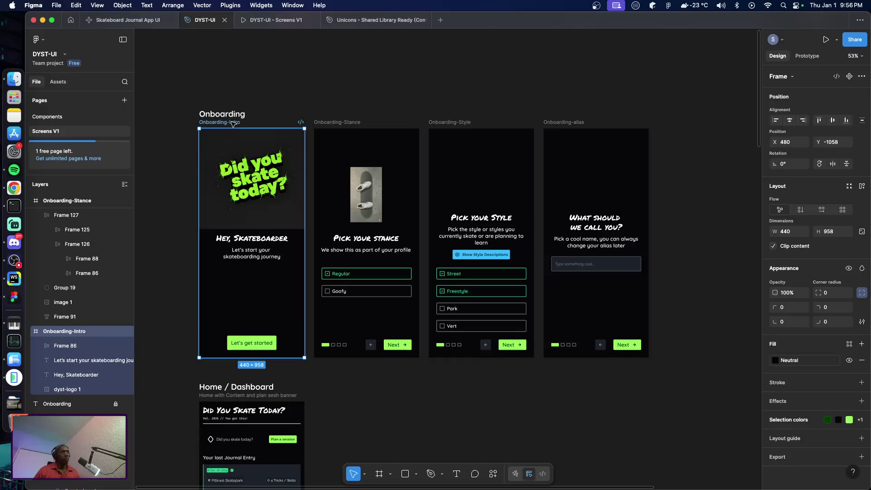
left_click(168, 177)
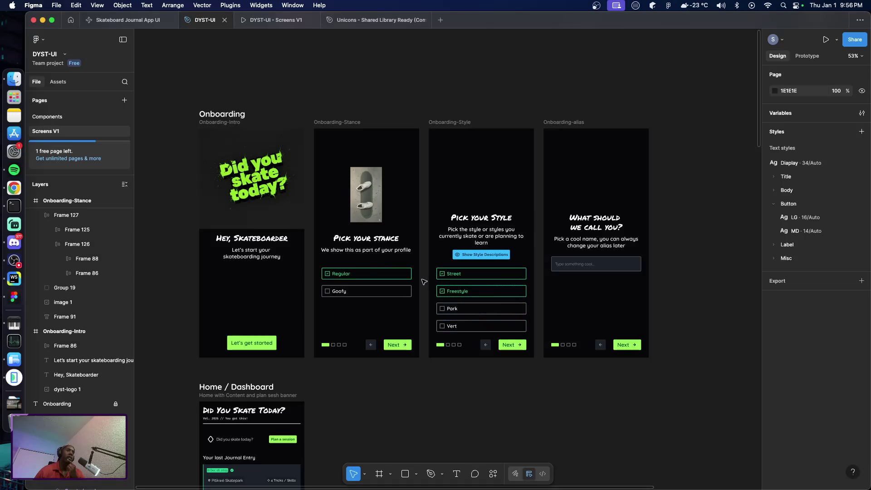
scroll(416, 287, "down", 5)
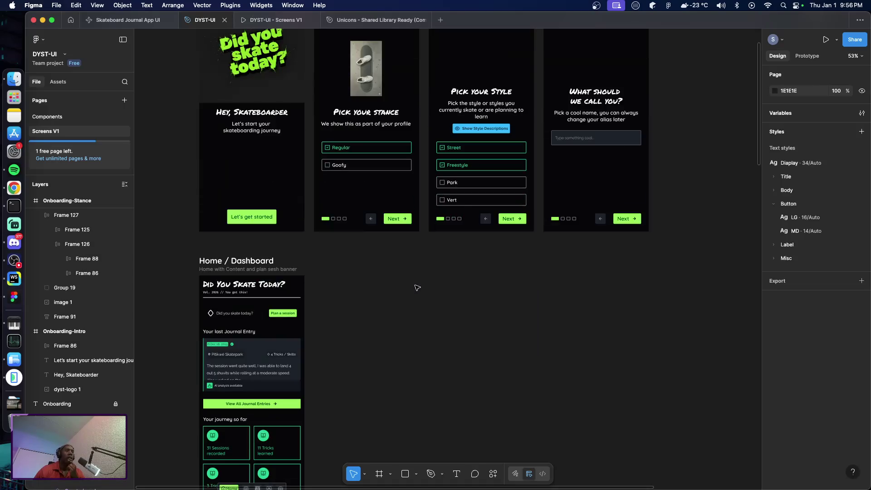
scroll(436, 300, "down", 5)
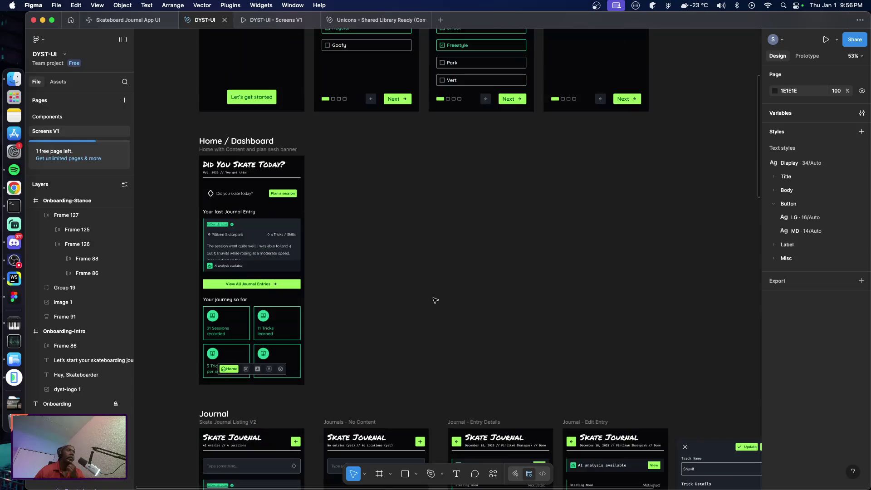
scroll(436, 301, "up", 5)
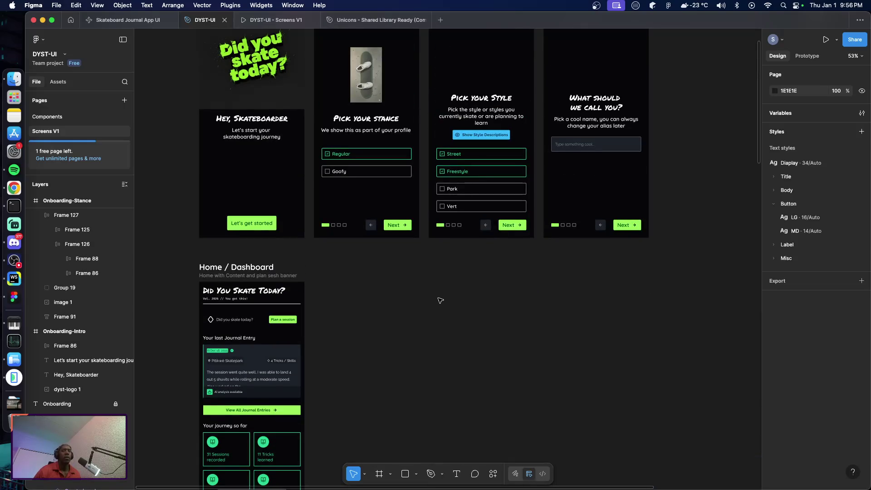
key("super+Tab")
key("super+Tab")
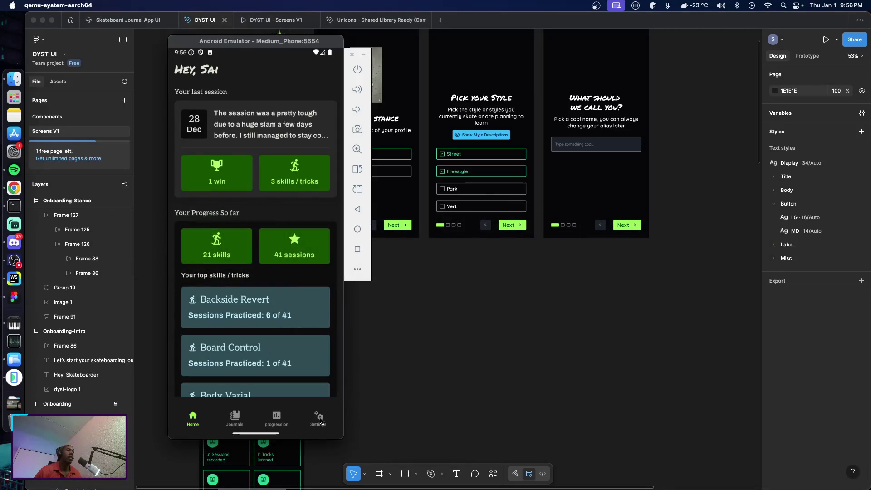
- Open the app's settings screen and review its About page
left_click(318, 417)
scroll(287, 287, "down", 2)
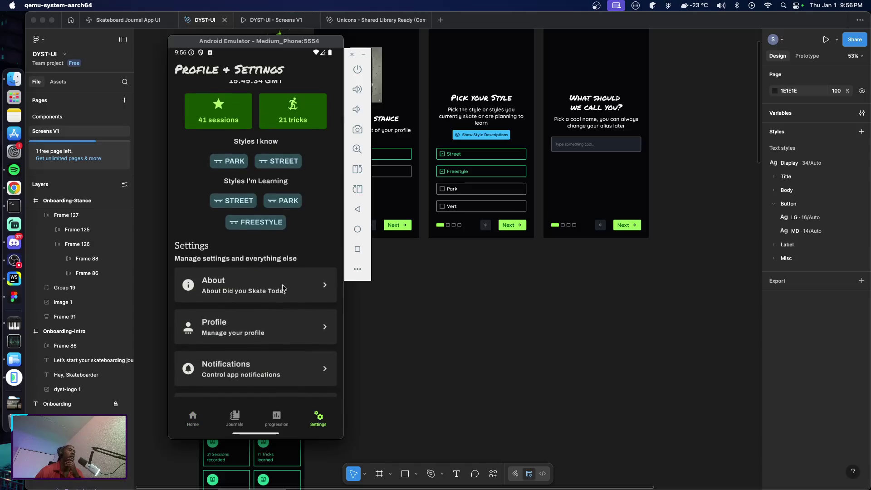
left_click(282, 288)
scroll(285, 308, "down", 3)
scroll(286, 317, "down", 4)
scroll(287, 322, "up", 7)
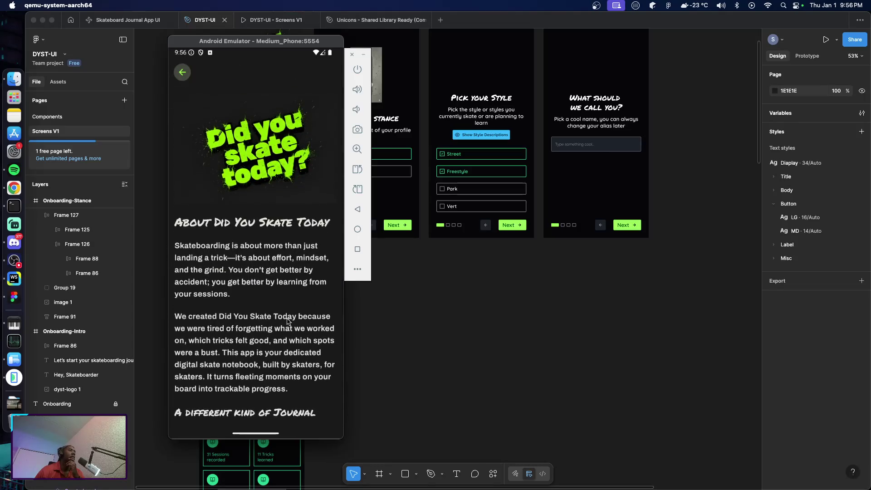
left_click(182, 73)
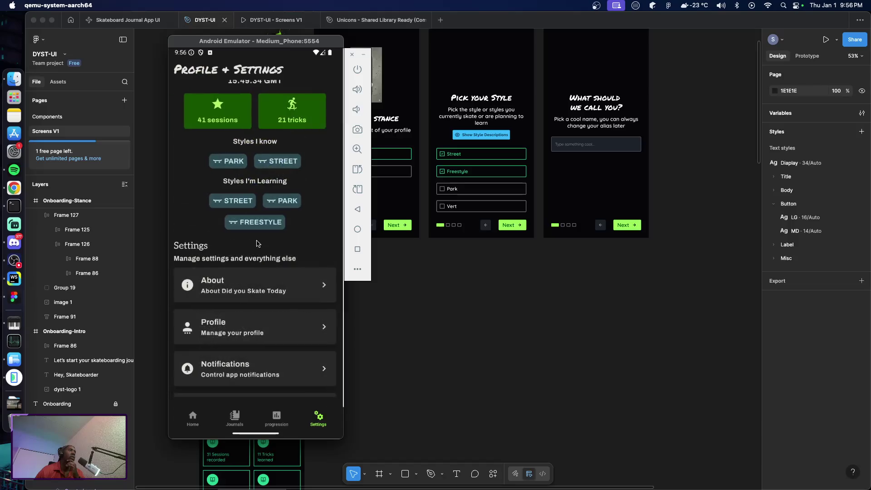
- Check the Notifications settings page, then open the Subscription plans page
scroll(263, 254, "down", 2)
scroll(267, 238, "down", 2)
scroll(271, 222, "down", 2)
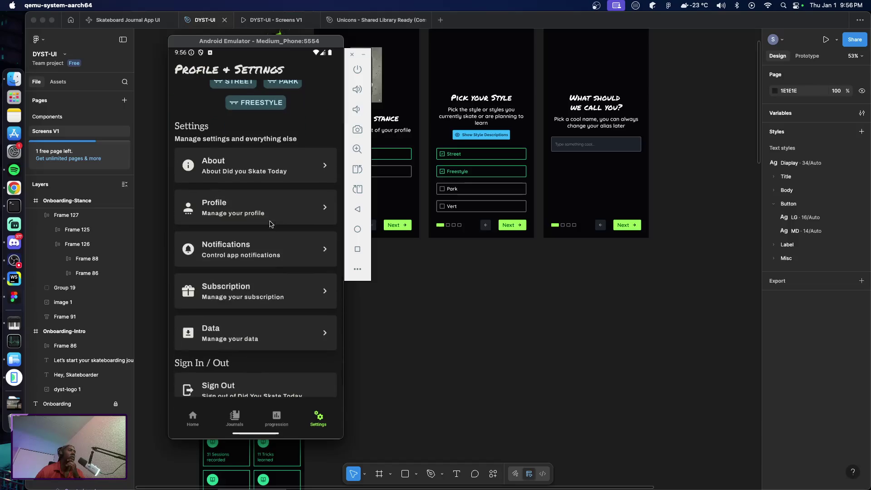
left_click(273, 249)
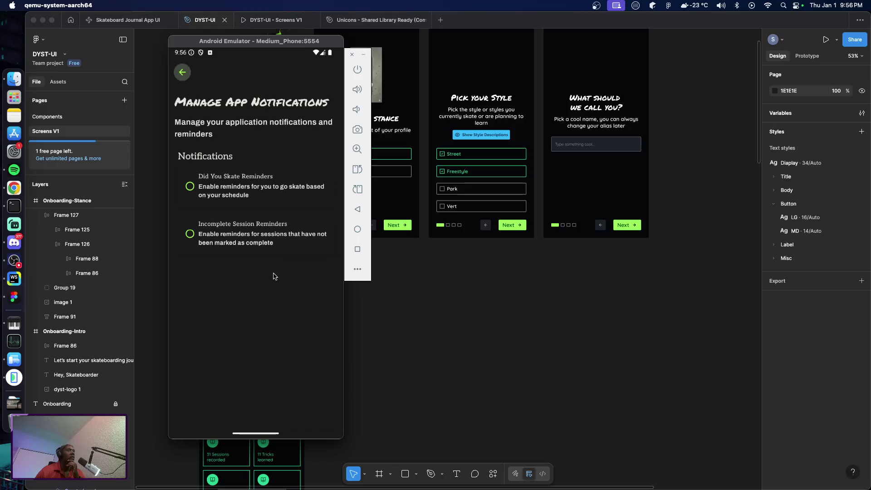
left_click(181, 72)
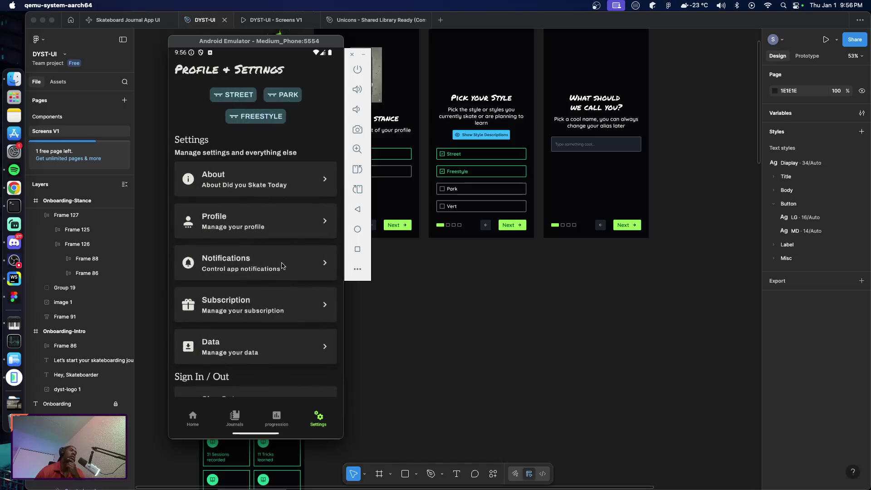
left_click(275, 306)
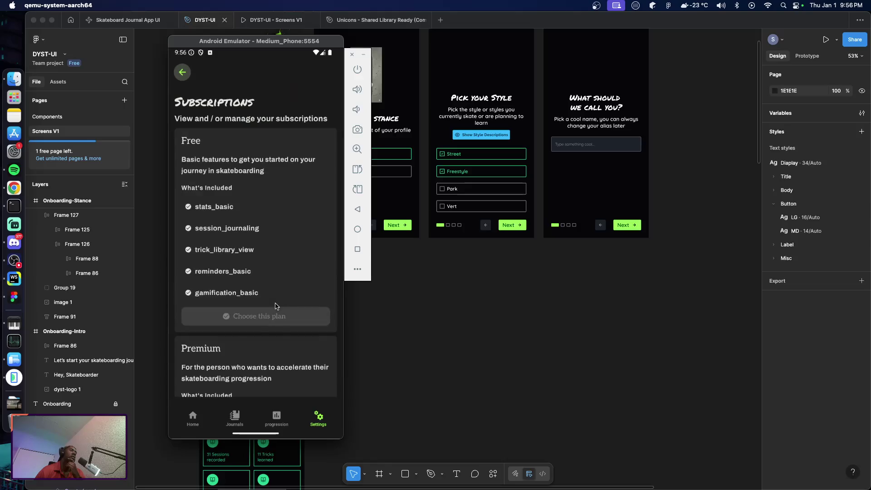
- Review the Free and Premium subscription plans and go back to the settings list
scroll(293, 343, "down", 5)
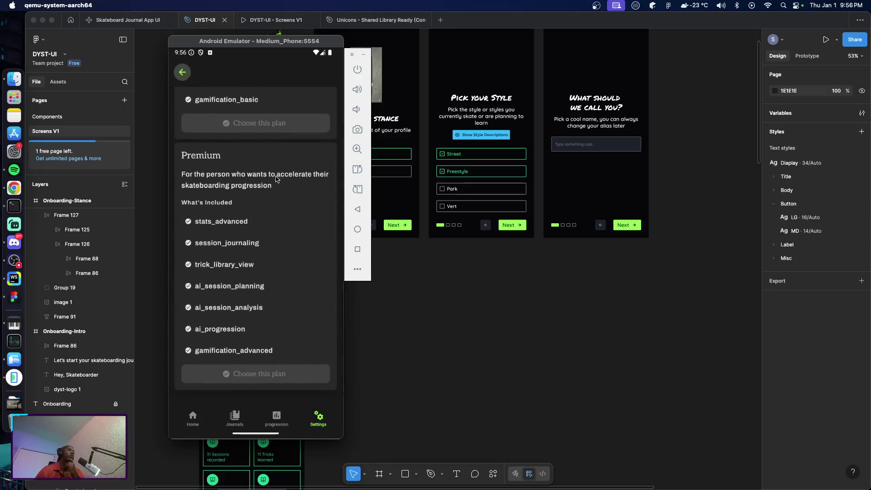
scroll(281, 196, "up", 5)
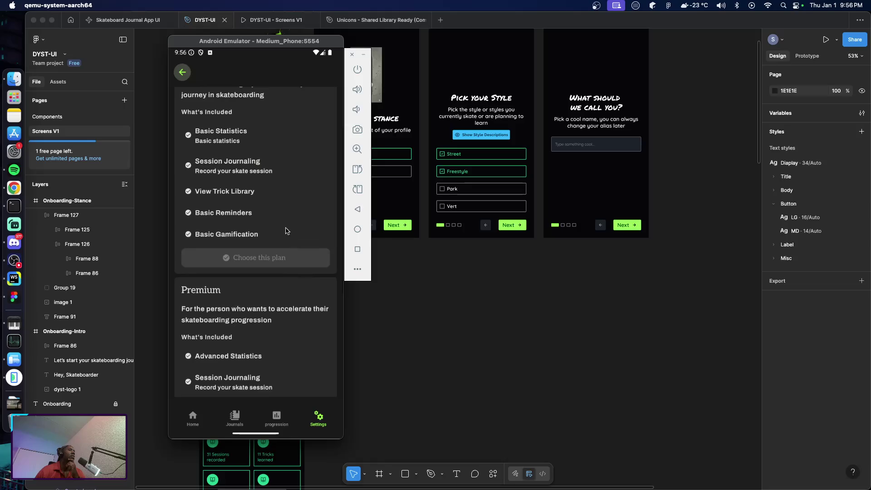
scroll(287, 268, "down", 3)
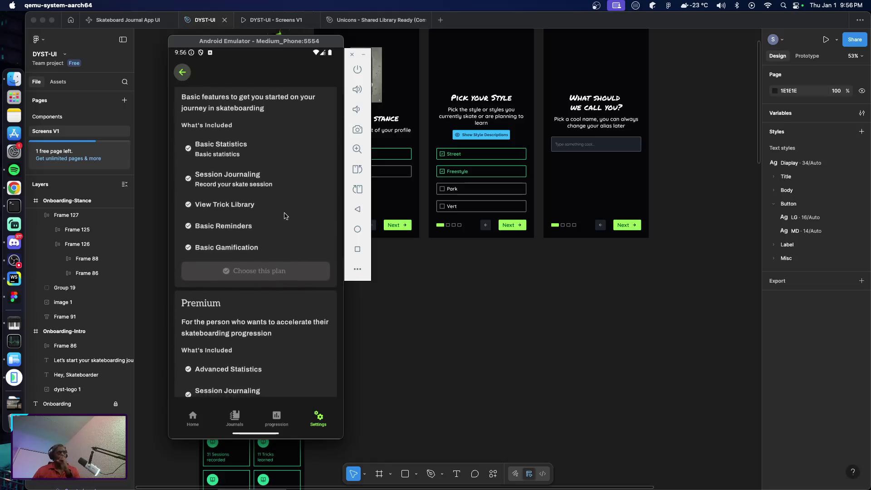
scroll(281, 227, "up", 4)
scroll(273, 295, "down", 1)
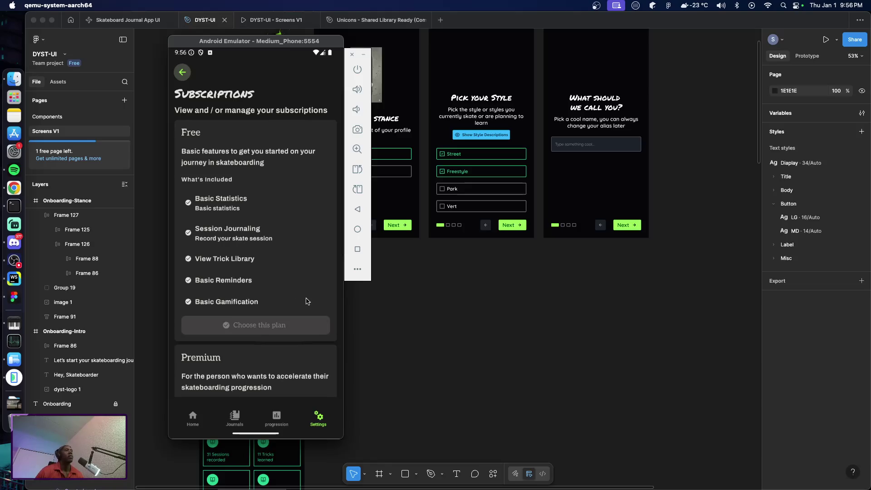
scroll(313, 279, "down", 5)
scroll(272, 227, "down", 5)
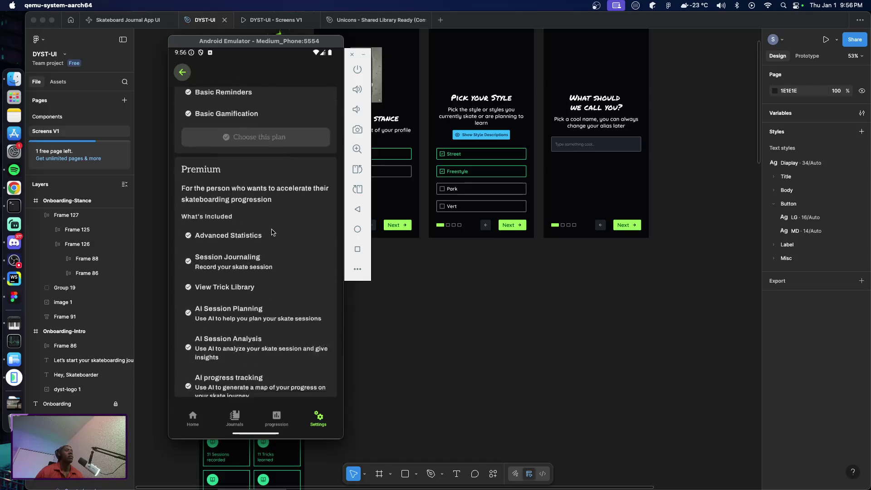
scroll(278, 207, "up", 5)
scroll(279, 208, "down", 6)
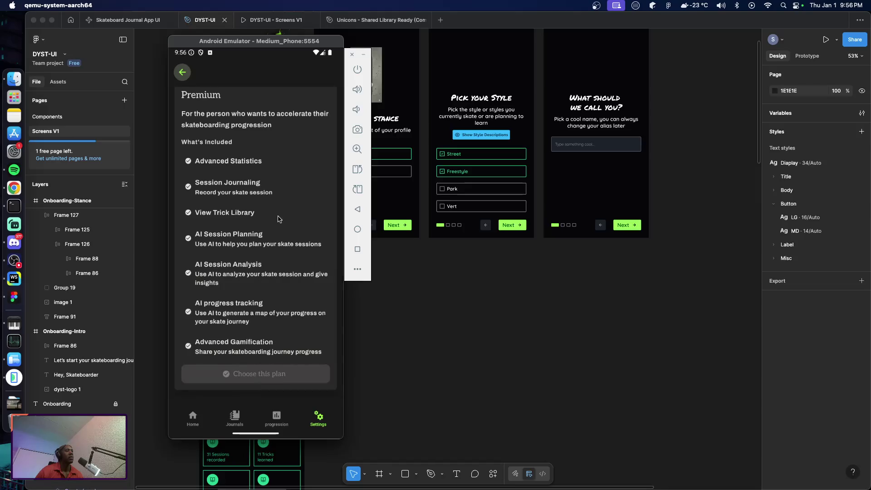
left_click_drag(282, 210, 288, 292)
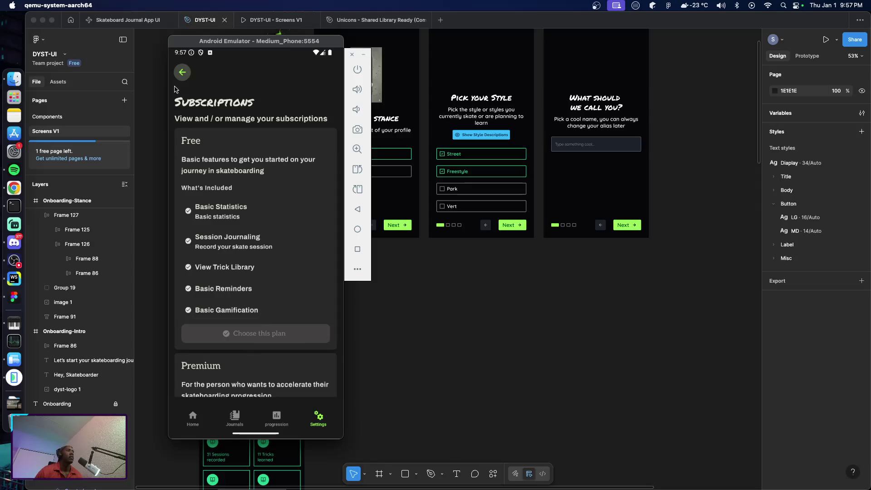
left_click(183, 73)
- Check the Data management page, then trigger the Sign Out confirmation dialog
scroll(281, 331, "down", 2)
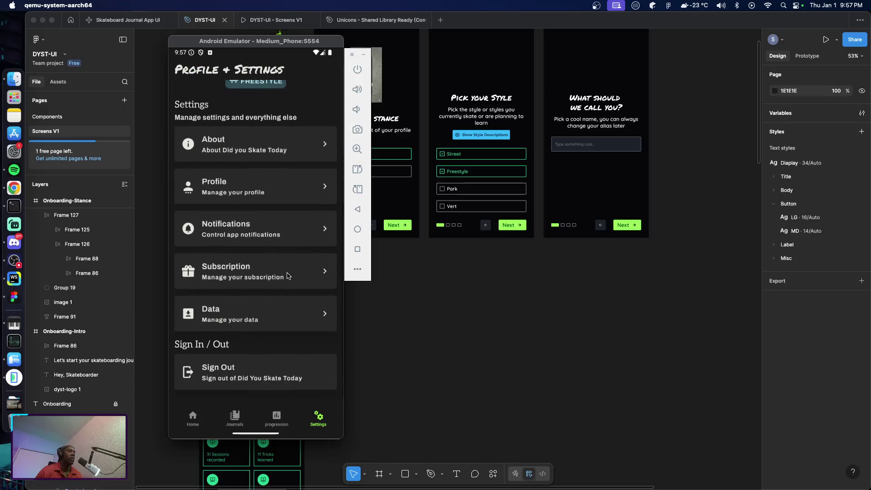
left_click(278, 325)
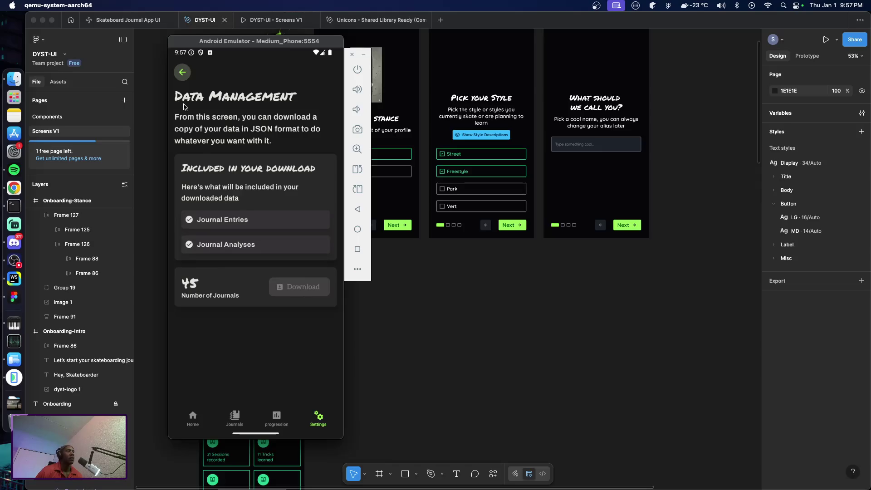
left_click(182, 79)
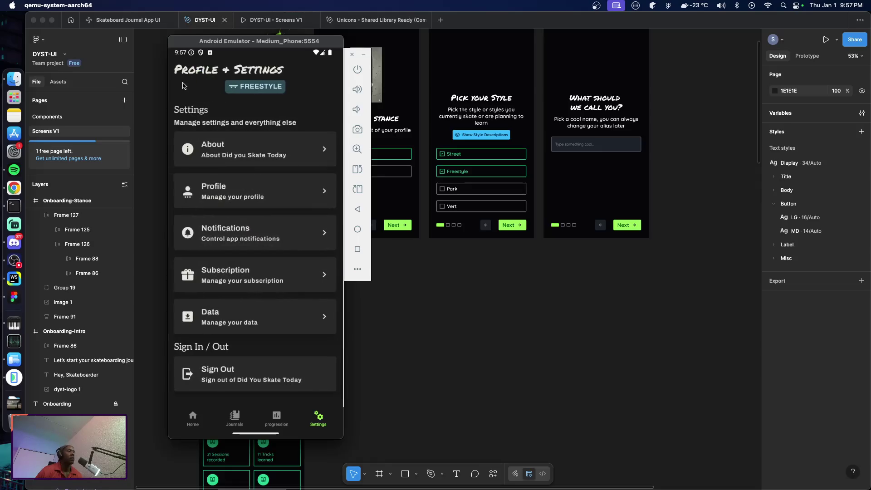
scroll(236, 267, "down", 1)
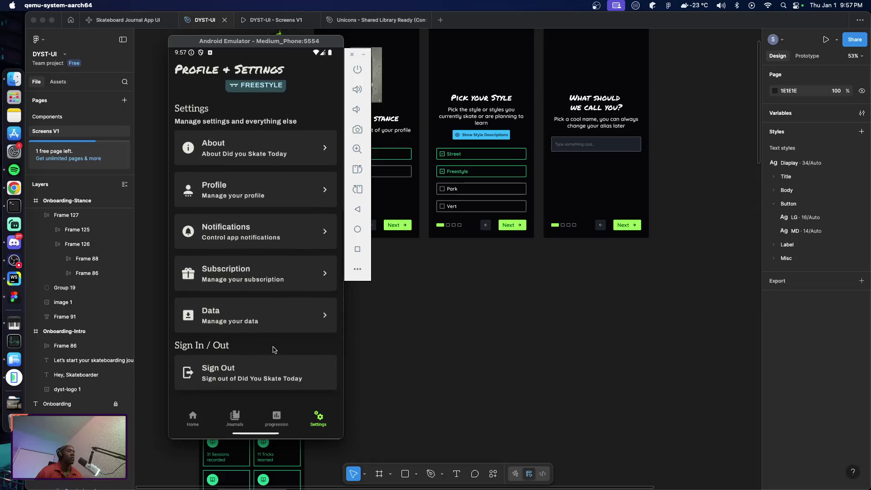
left_click(287, 371)
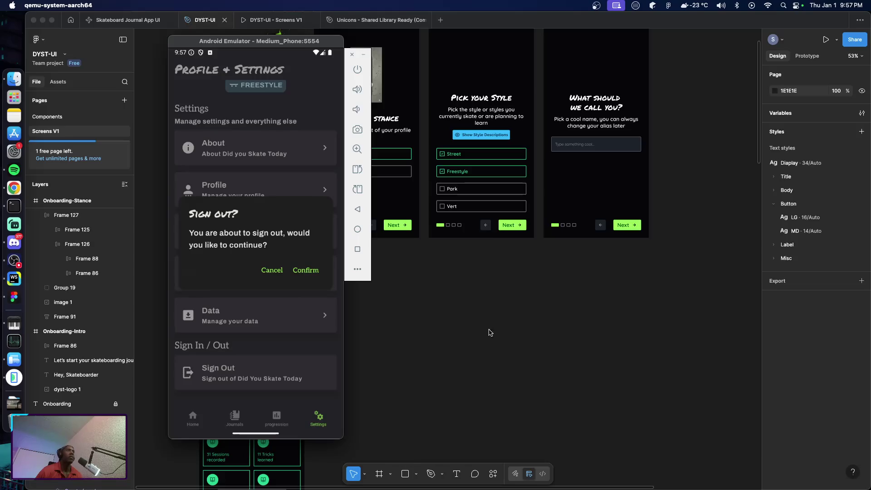
left_click(83, 122)
left_click(83, 122)
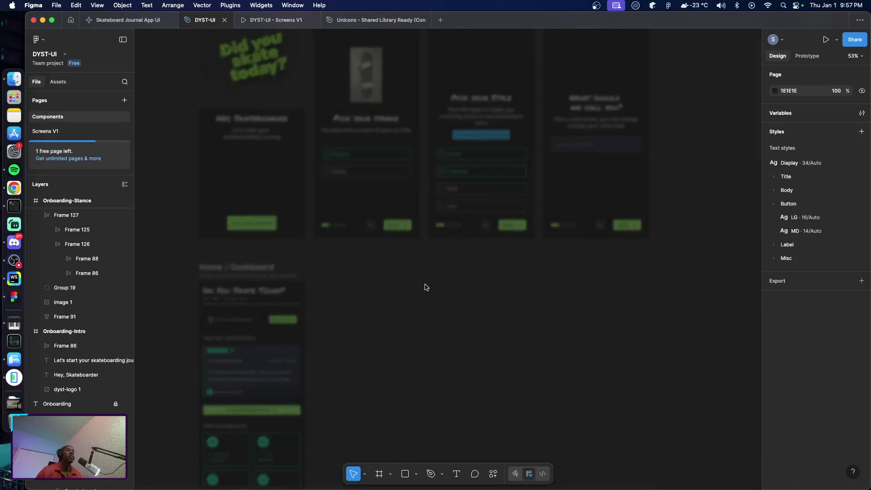
scroll(388, 249, "down", 3)
scroll(388, 249, "down", 3)
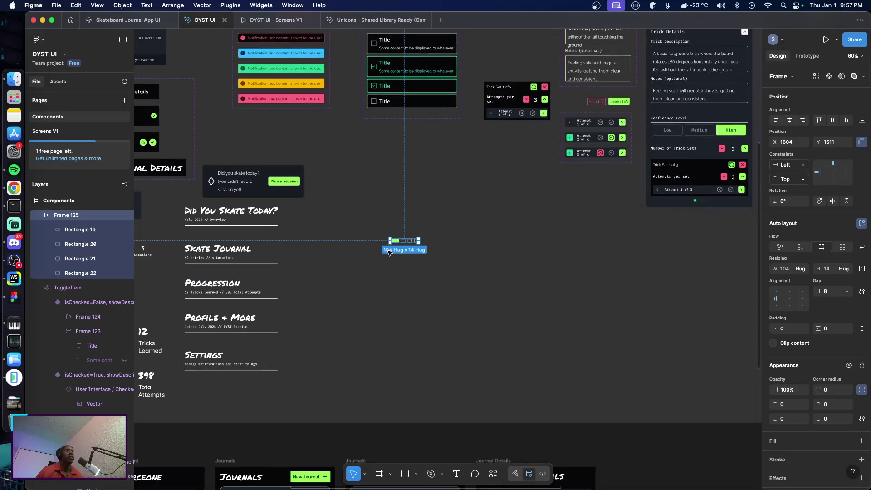
scroll(457, 278, "right", 5)
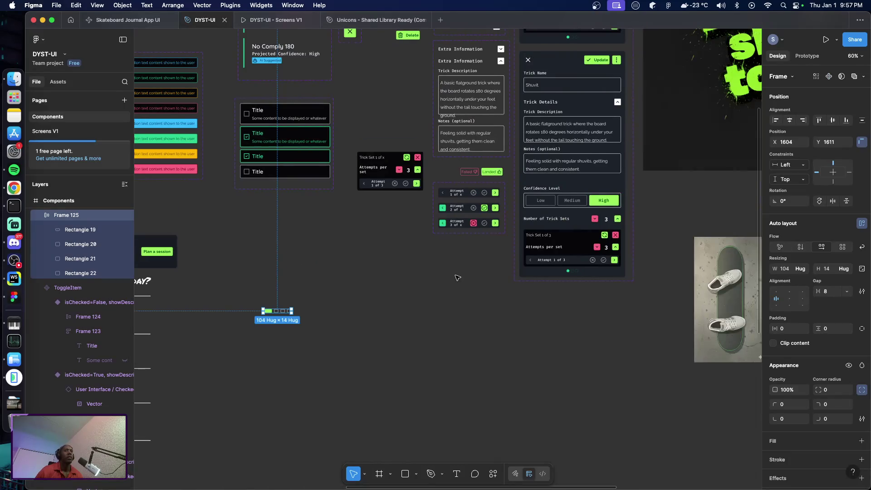
scroll(457, 277, "right", 5)
scroll(456, 278, "right", 5)
scroll(457, 278, "right", 4)
scroll(472, 254, "up", 2)
scroll(489, 223, "up", 3)
scroll(508, 195, "up", 3)
scroll(469, 146, "up", 3)
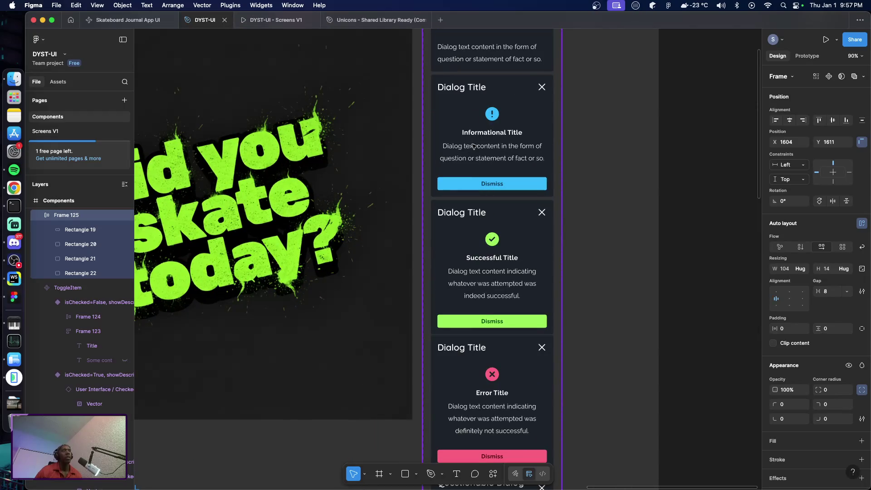
scroll(493, 166, "down", 3)
scroll(497, 168, "down", 4)
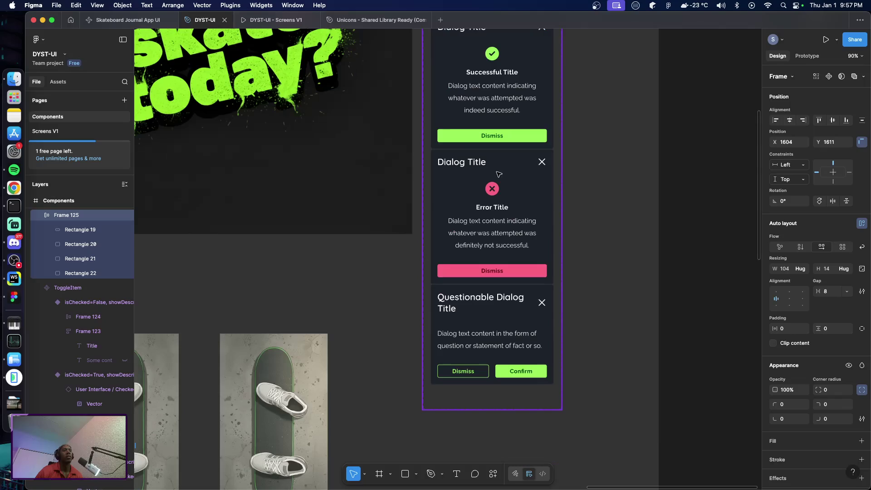
left_click(486, 313)
left_click(487, 312)
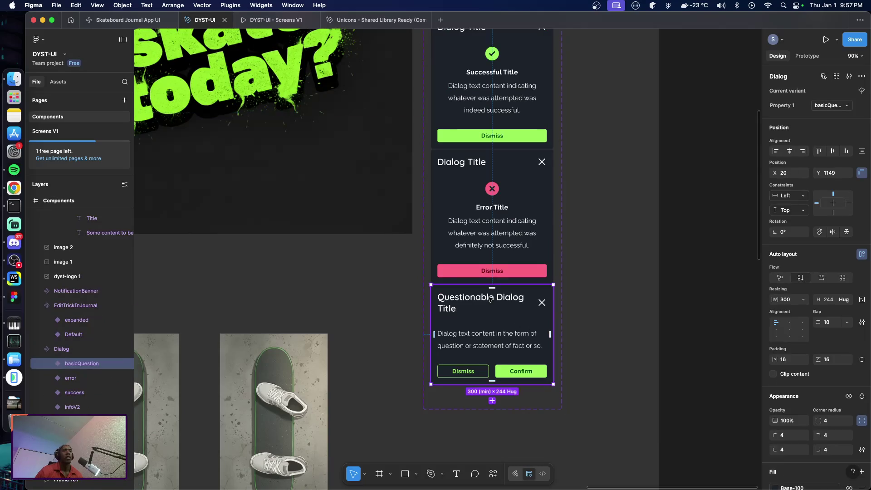
scroll(596, 321, "up", 1)
scroll(597, 321, "up", 8)
scroll(597, 319, "up", 2)
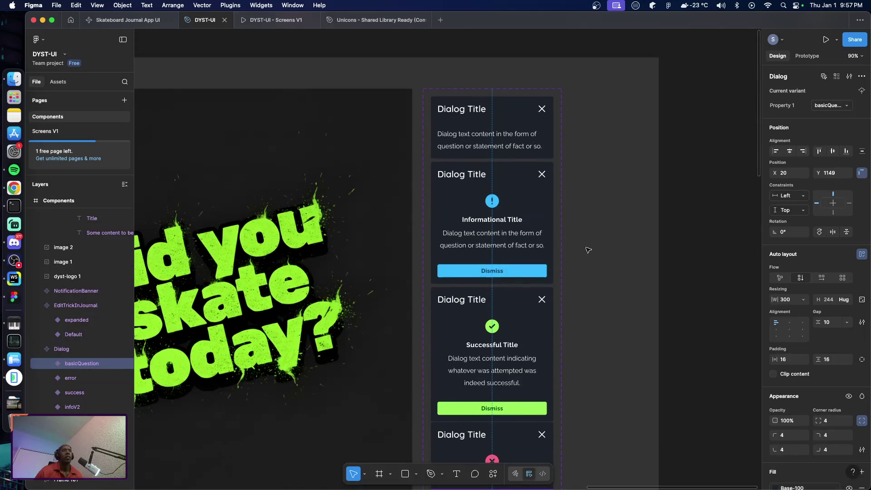
left_click(506, 96)
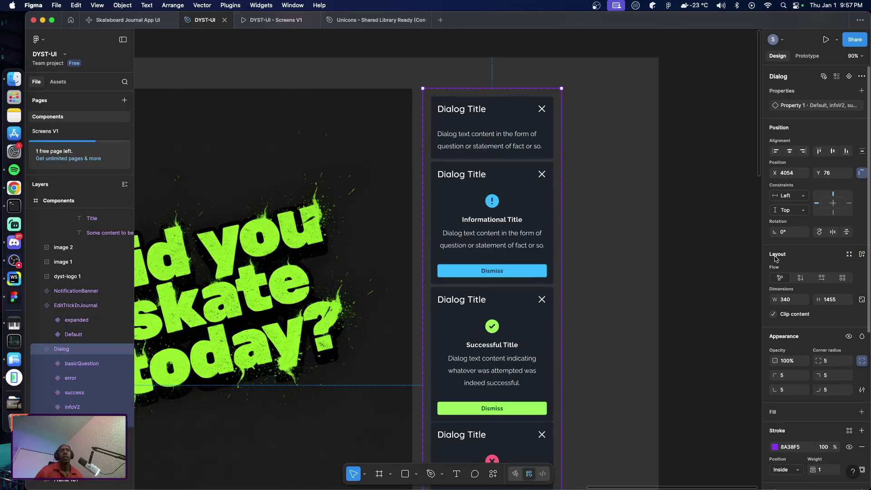
scroll(680, 313, "down", 1)
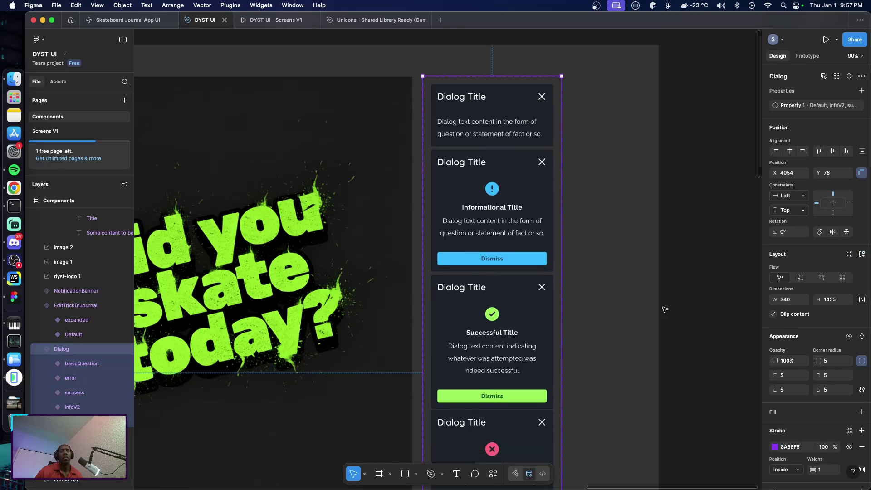
scroll(581, 302, "down", 1)
scroll(579, 302, "down", 3)
scroll(578, 302, "down", 2)
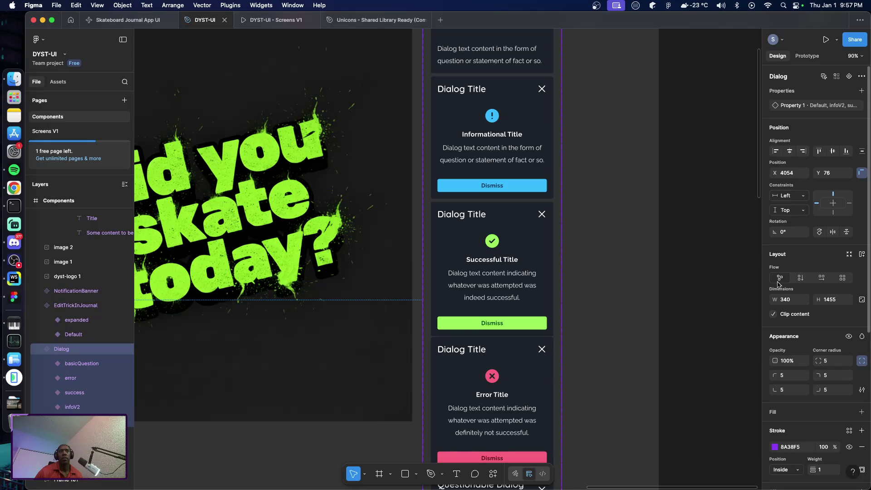
scroll(595, 289, "down", 5)
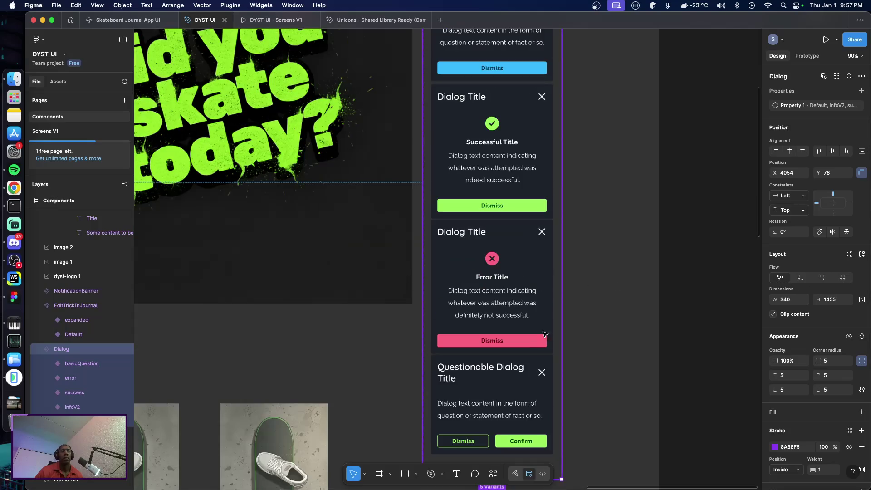
scroll(520, 351, "down", 3)
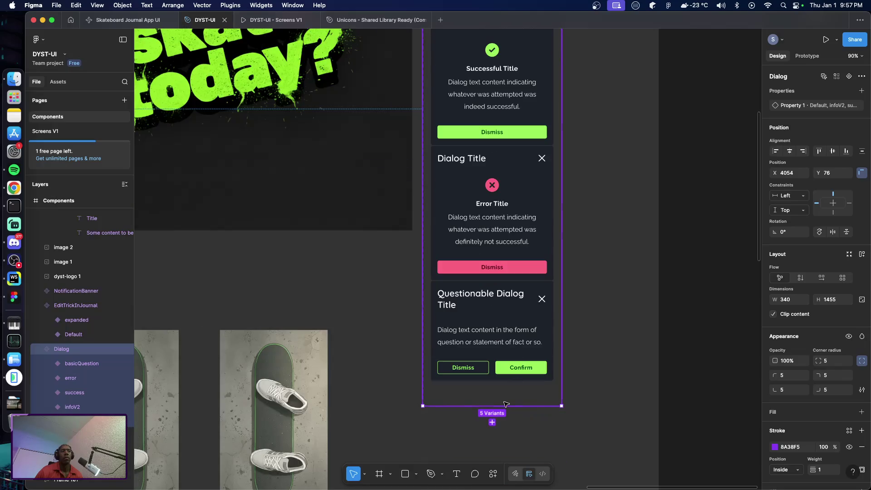
- Add a sixth variant to the Dialog component set
left_click(492, 423)
scroll(574, 372, "down", 7)
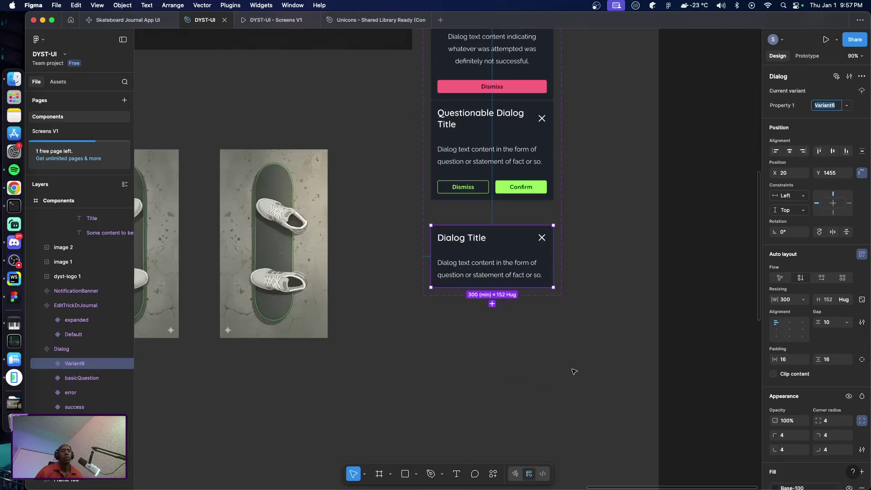
left_click(487, 206)
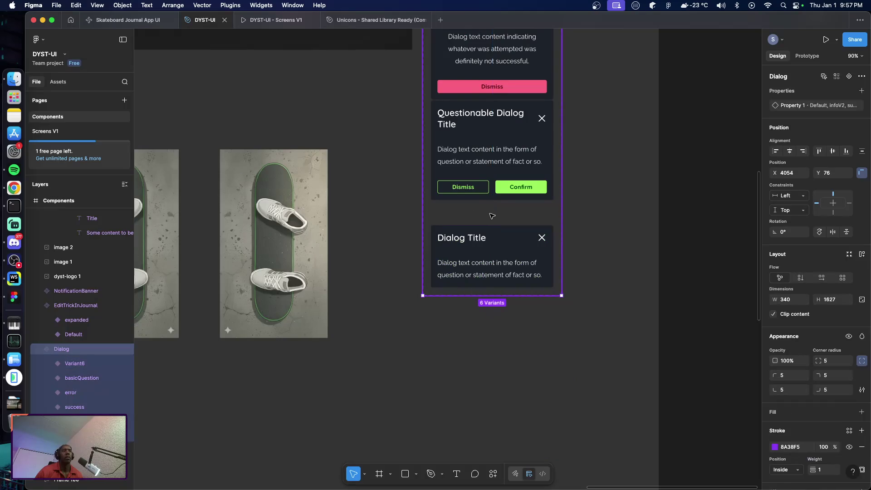
left_click(504, 238)
key("Escape")
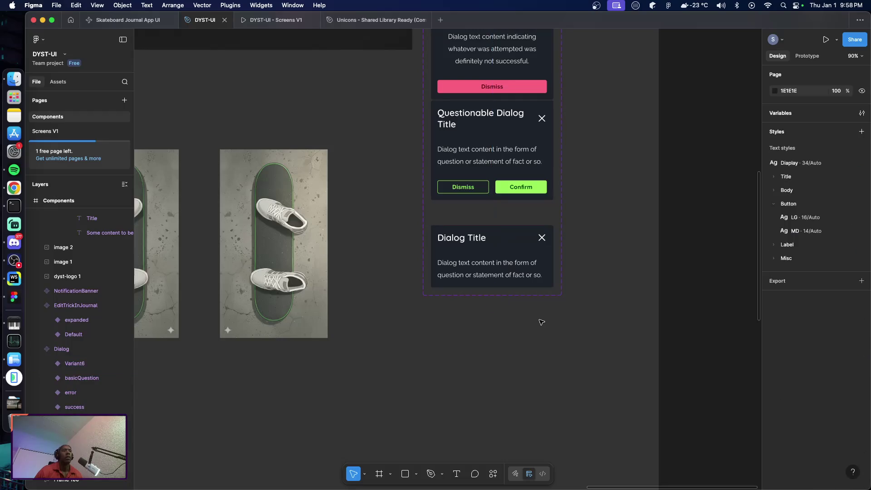
left_click(506, 236)
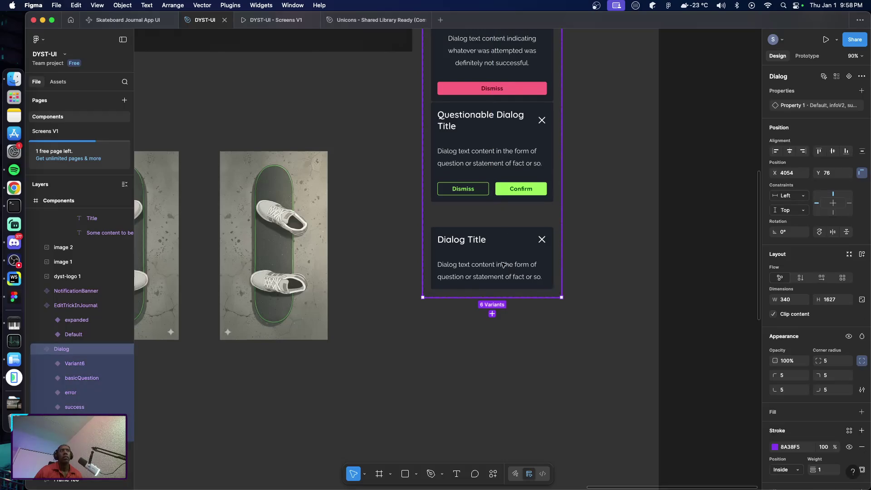
scroll(508, 254, "up", 5)
scroll(529, 279, "down", 1)
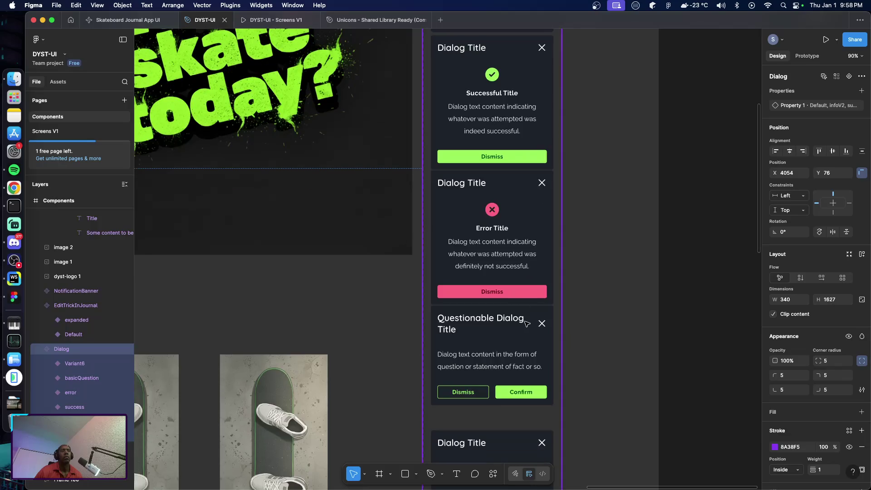
- Rename the new variant's Property 1 value to destructiveQuestion
left_click(505, 322)
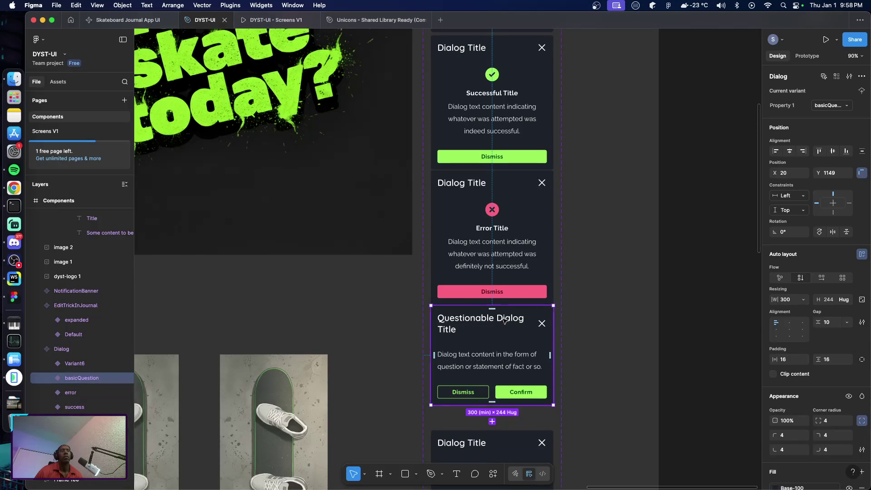
scroll(505, 321, "down", 3)
left_click(506, 329)
left_click(825, 107)
type("destiveQuestion")
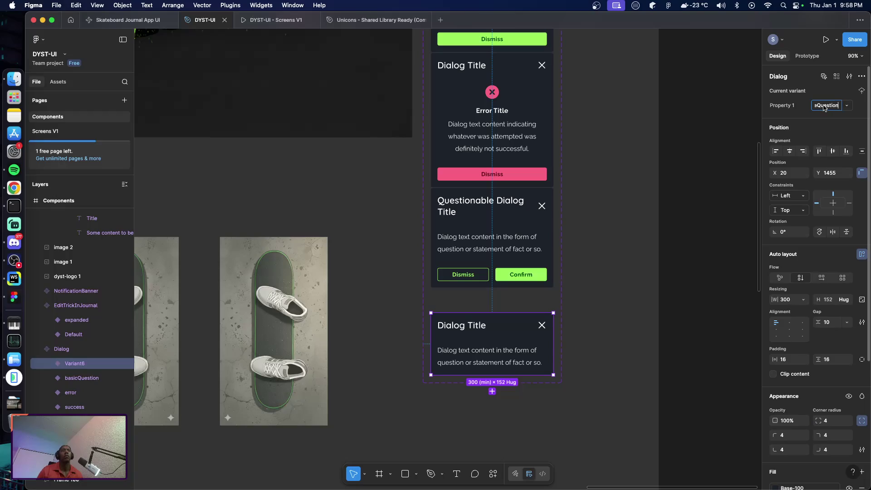
key("Return")
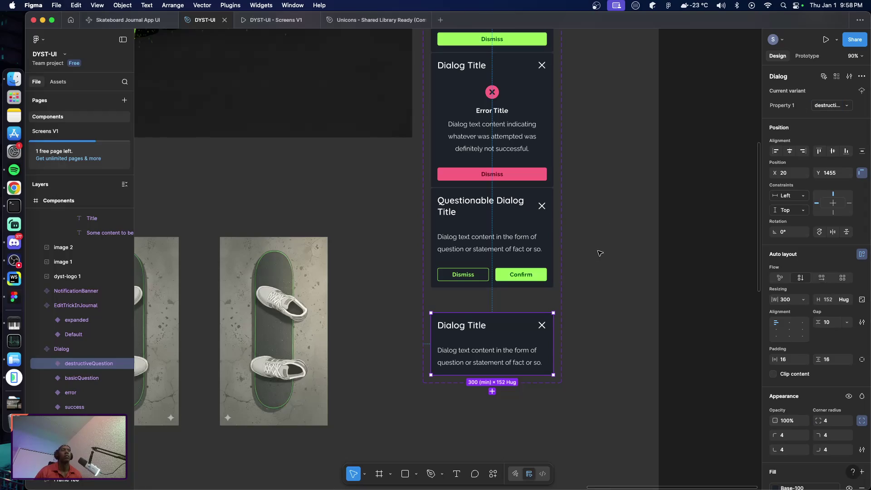
- Delete the destructiveQuestion variant and copy the basicQuestion Questionable Dialog variant
left_click(472, 205)
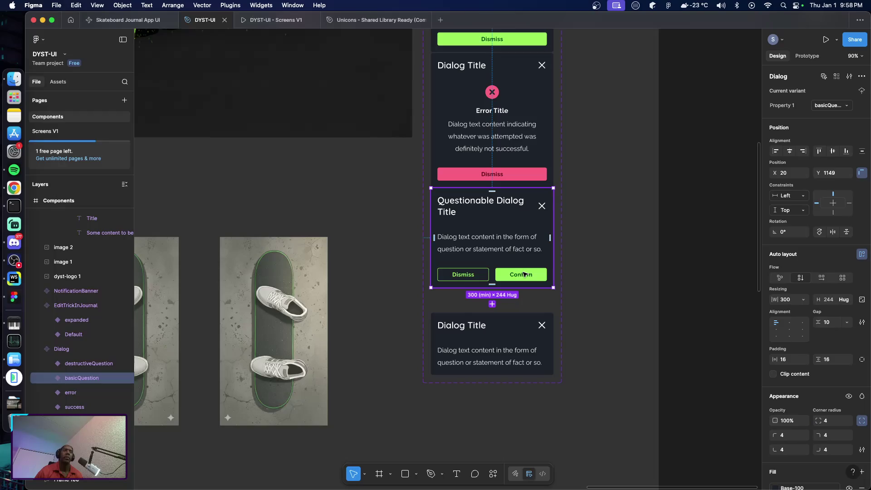
left_click(536, 293)
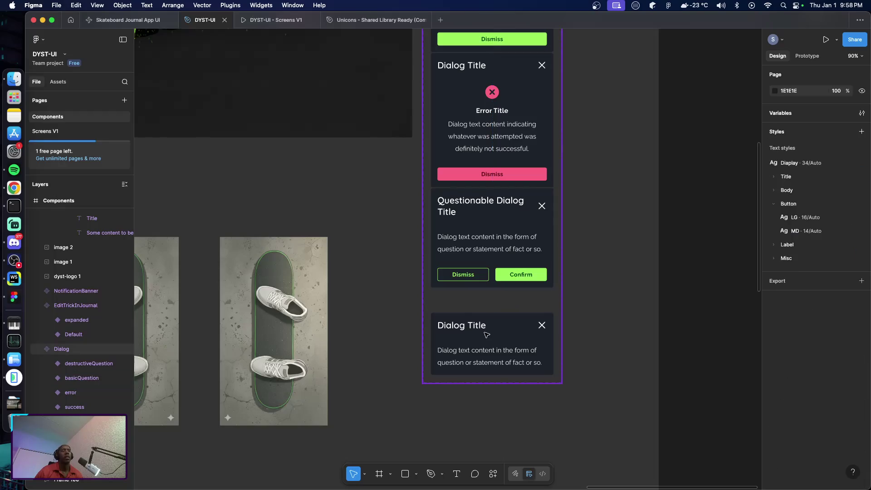
left_click(498, 338)
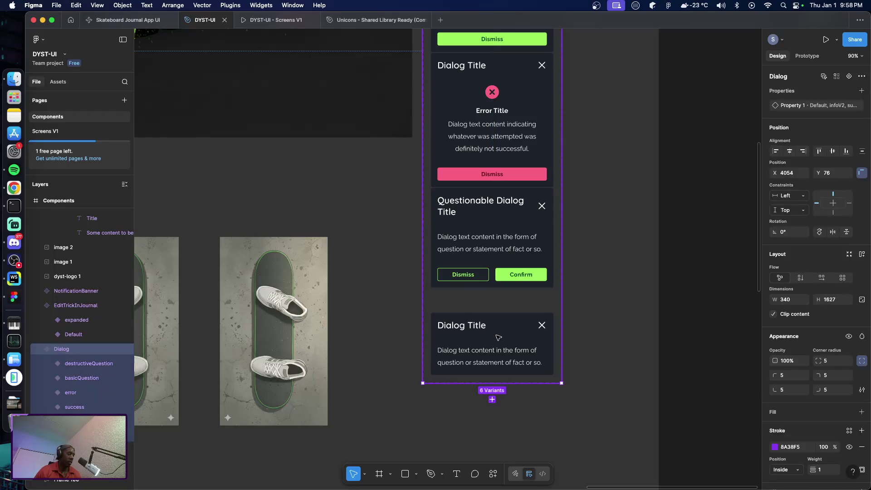
left_click(499, 338)
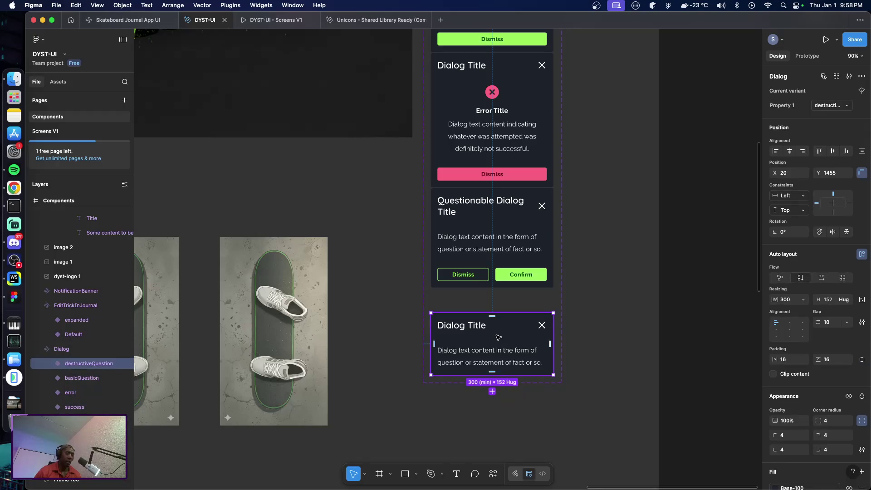
key("Delete")
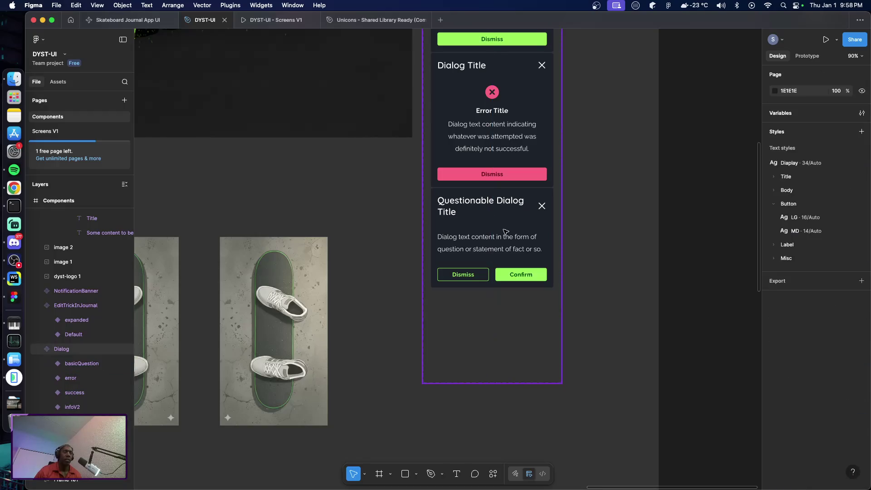
left_click(504, 226)
key("super+z")
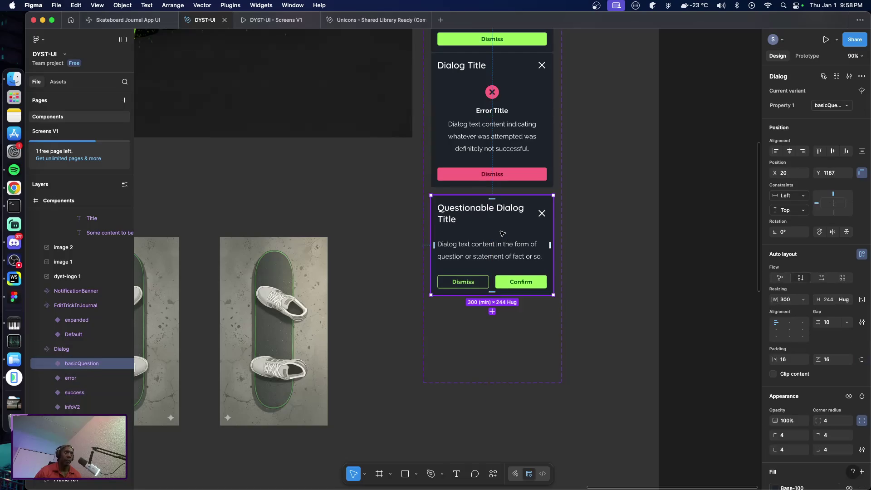
scroll(520, 267, "down", 10)
left_click(412, 203)
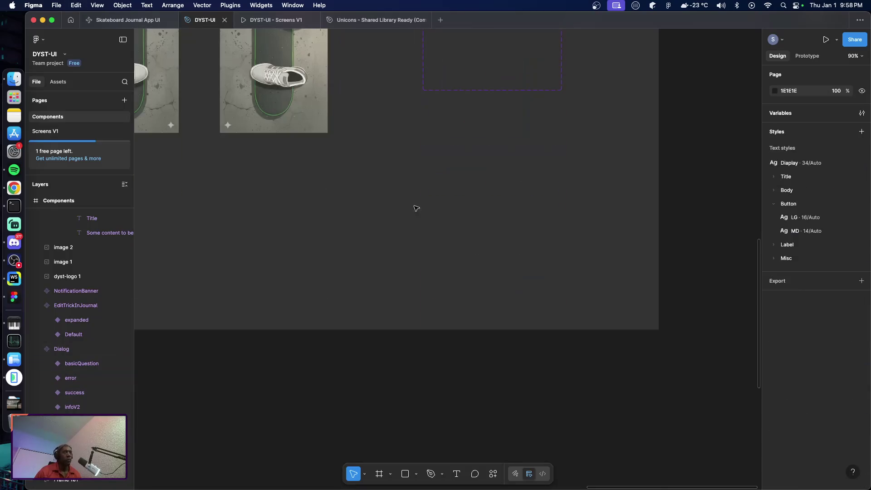
- Paste a copy of the Questionable Dialog and nudge it slightly to the right
key("super+v")
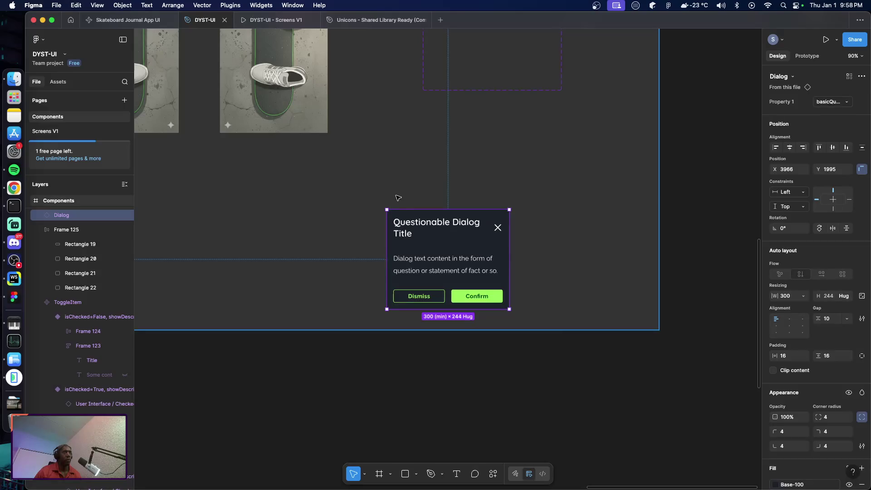
left_click_drag(403, 185, 427, 187)
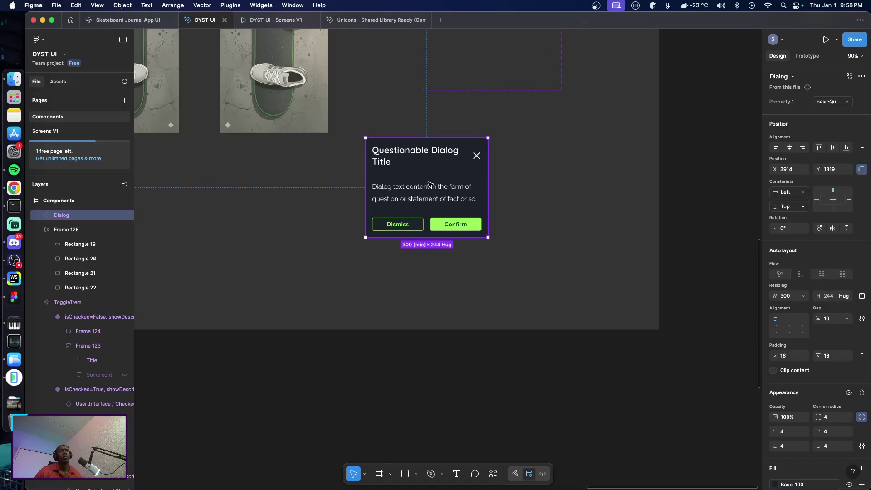
scroll(515, 214, "up", 10)
scroll(589, 229, "down", 7)
scroll(595, 230, "up", 6)
scroll(596, 230, "up", 4)
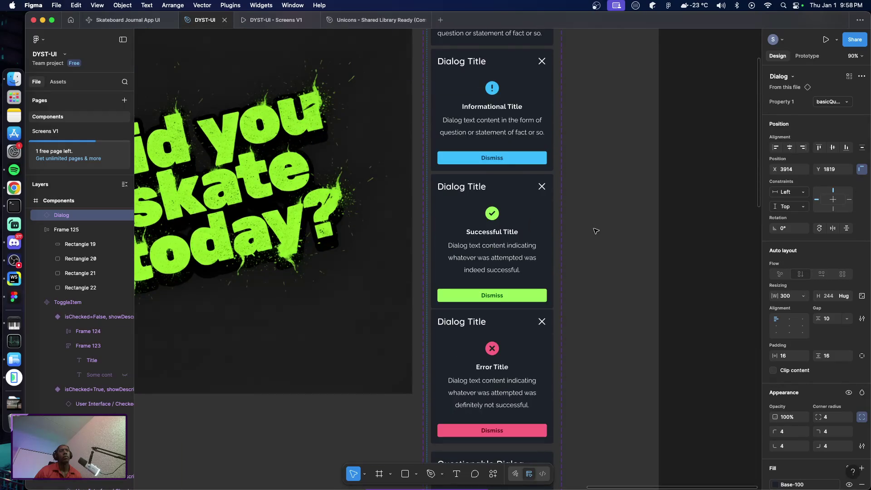
scroll(595, 231, "up", 3)
scroll(595, 231, "down", 7)
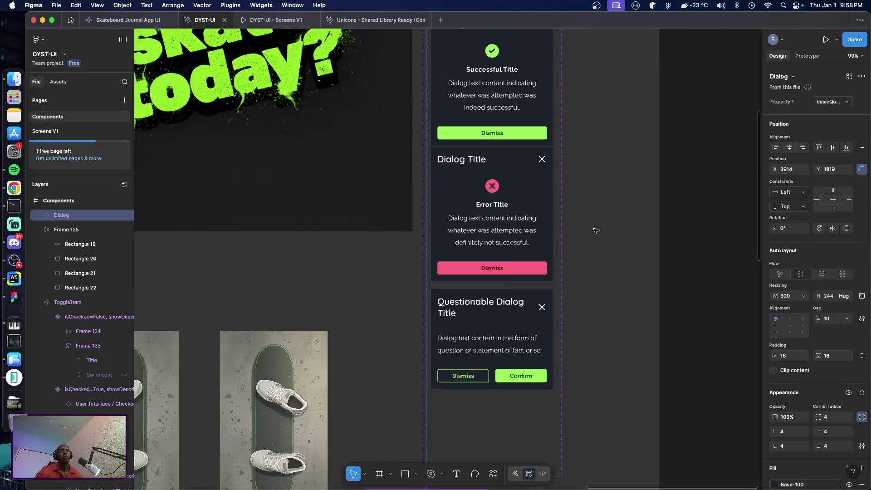
scroll(596, 231, "down", 4)
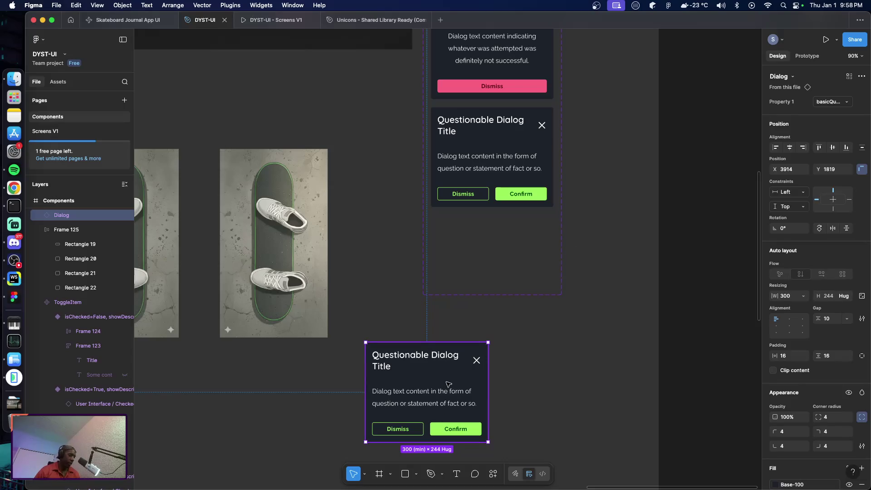
- Detach the pasted copy, delete the basicQuestion variant, and shrink the set to four variants
key("alt+super+b")
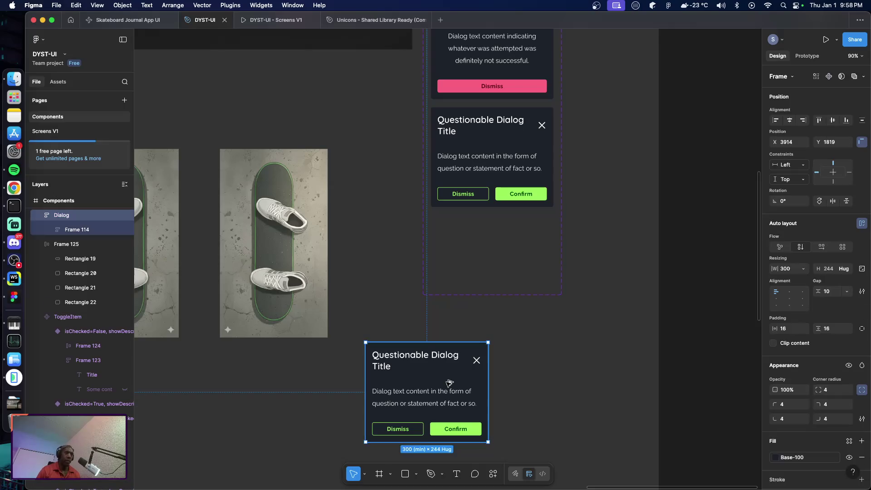
left_click(561, 343)
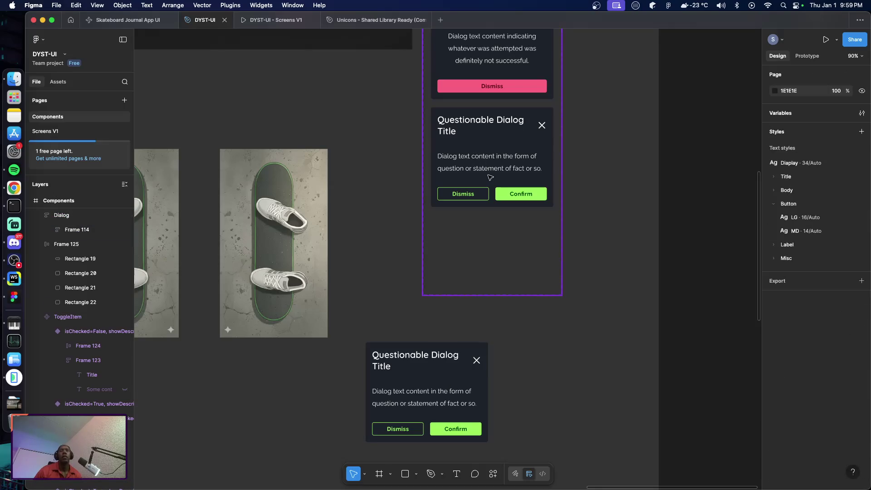
key("super+z")
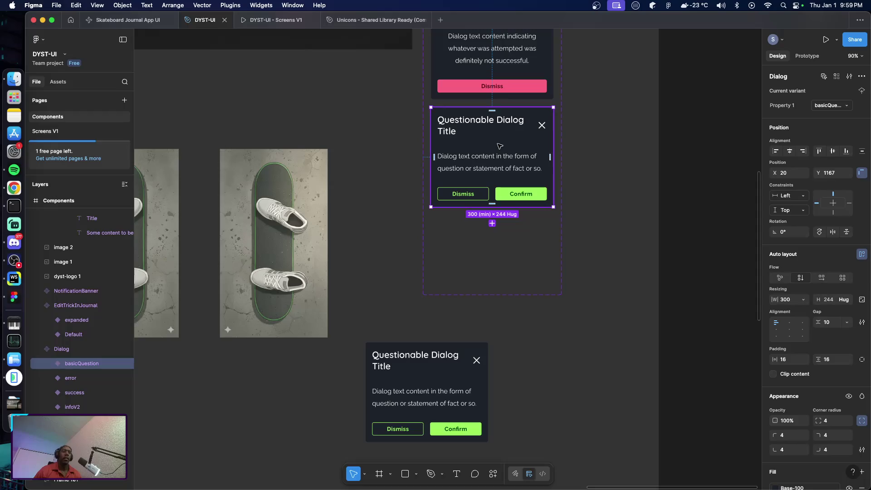
key("Delete")
left_click(500, 144)
left_click_drag(508, 295, 497, 108)
- Move the detached Questionable Dialog up and left and make it a component
scroll(522, 172, "up", 10)
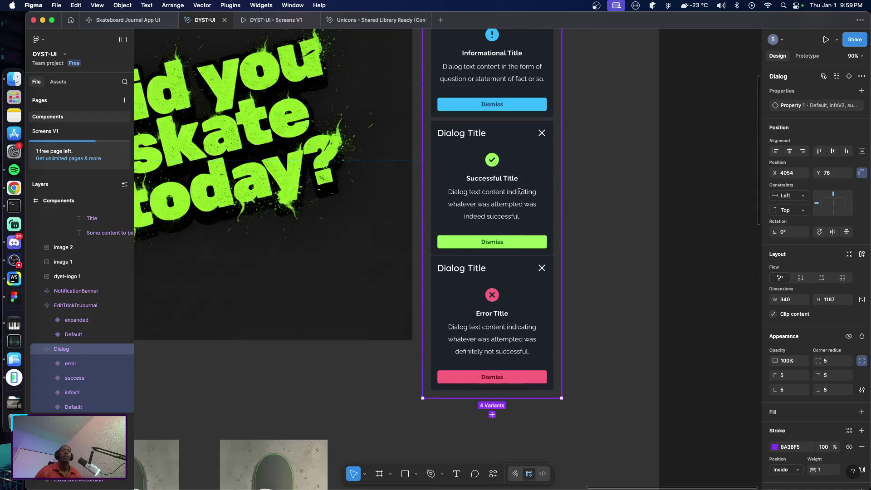
scroll(534, 202, "down", 4)
scroll(534, 203, "down", 6)
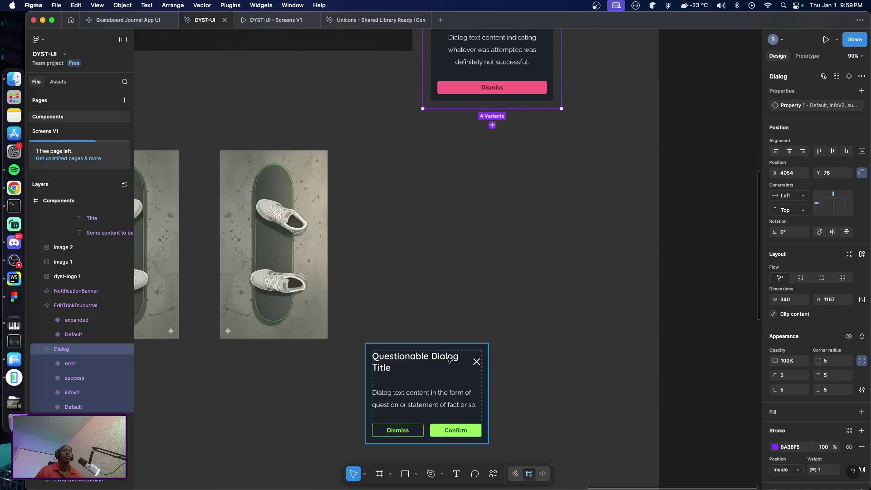
left_click(472, 241)
left_click_drag(471, 240, 464, 208)
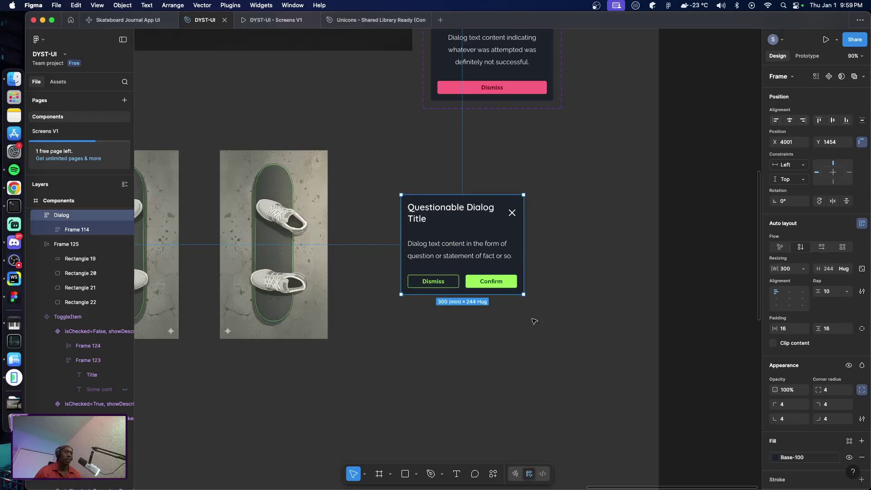
key("super+alt+k")
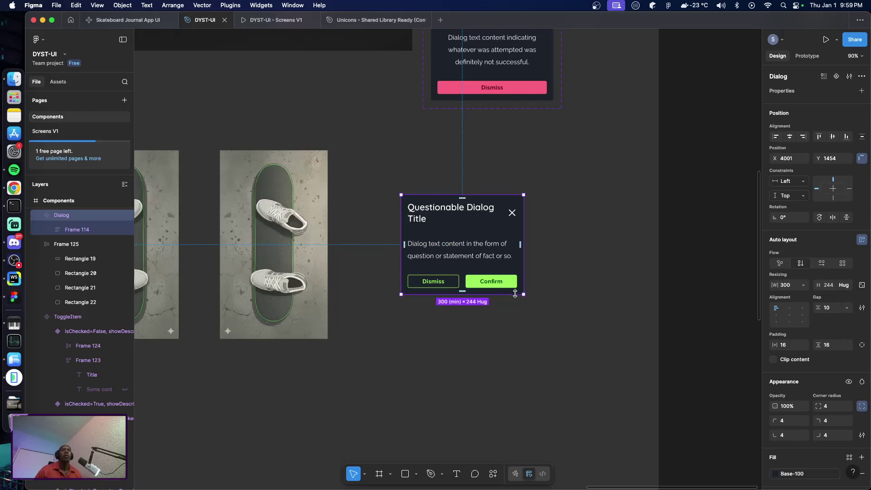
- Add a variant property named dialogType to the Dialog component
left_click(861, 92)
left_click(828, 119)
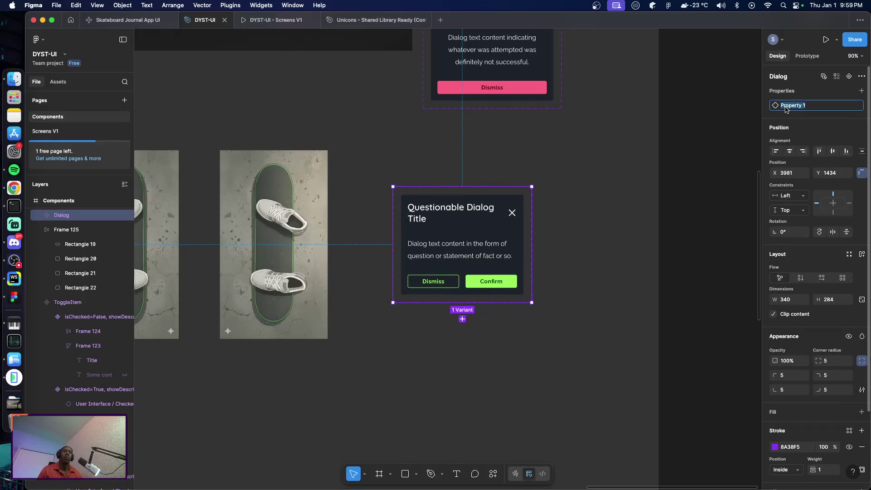
type("dialog")
type("Type")
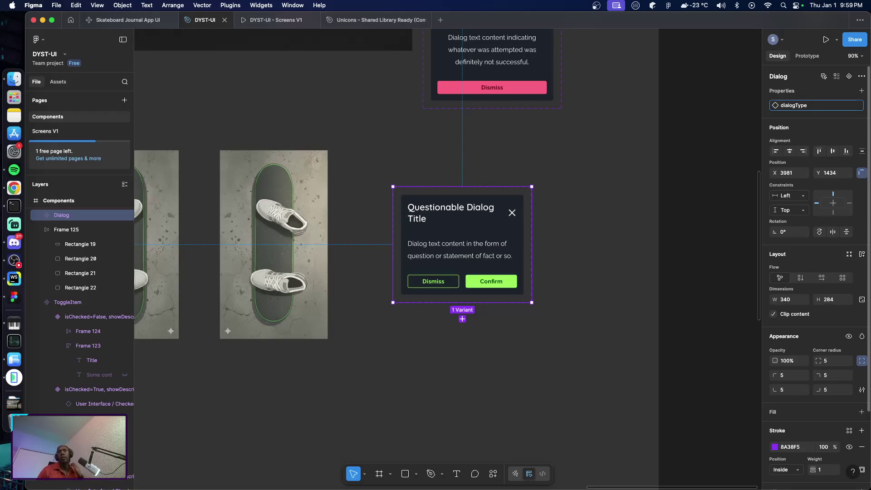
key("Return")
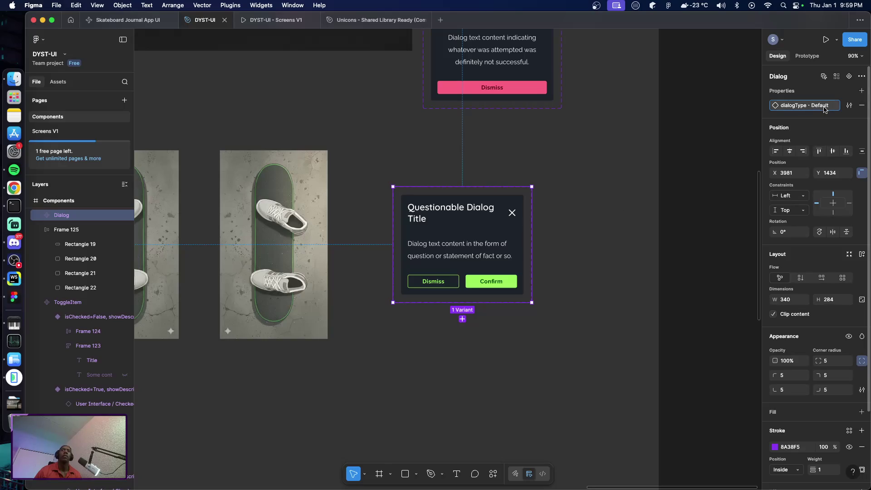
left_click(635, 217)
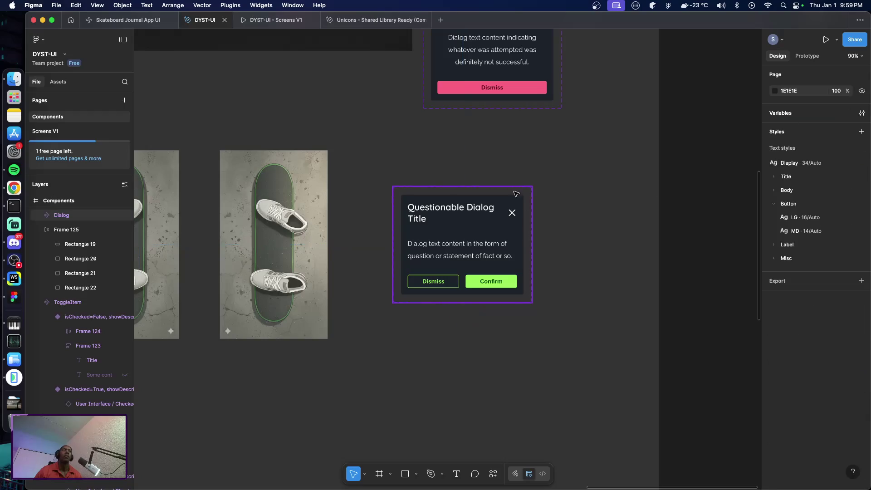
left_click(508, 282)
- Add a second dialog variant, dialogType2, below the Default one
left_click(462, 319)
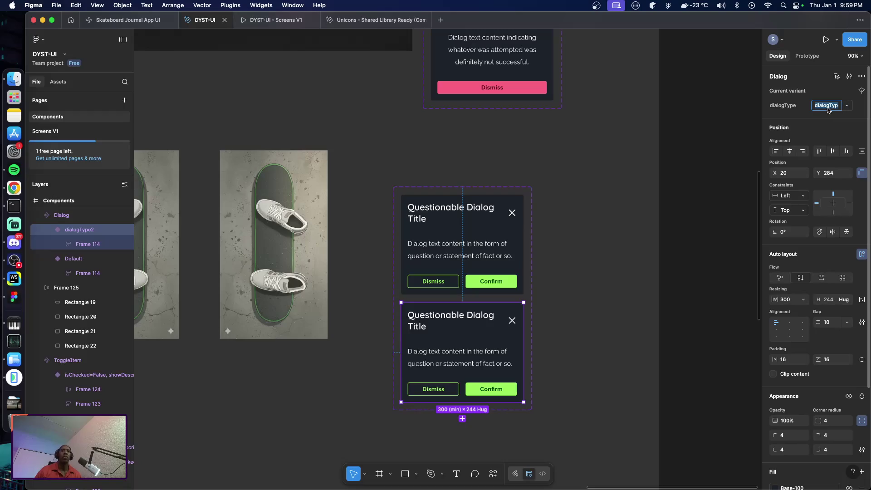
type("de")
key("BackSpace")
left_click(846, 105)
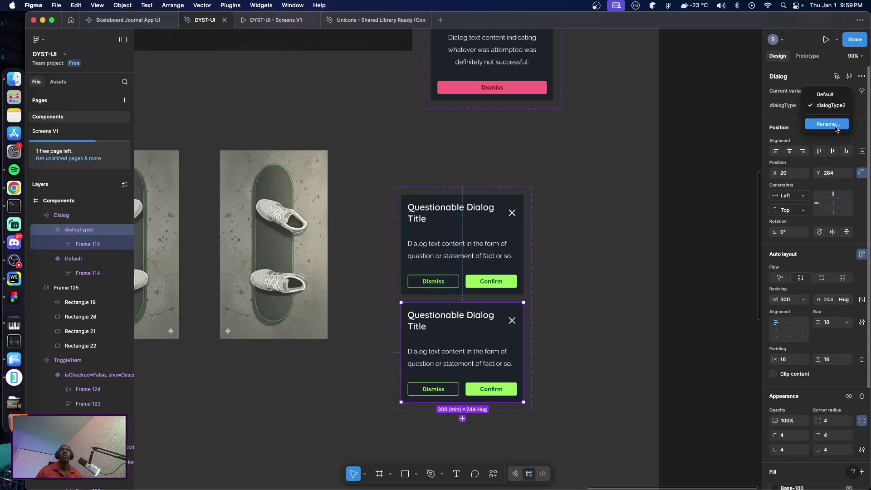
left_click(828, 105)
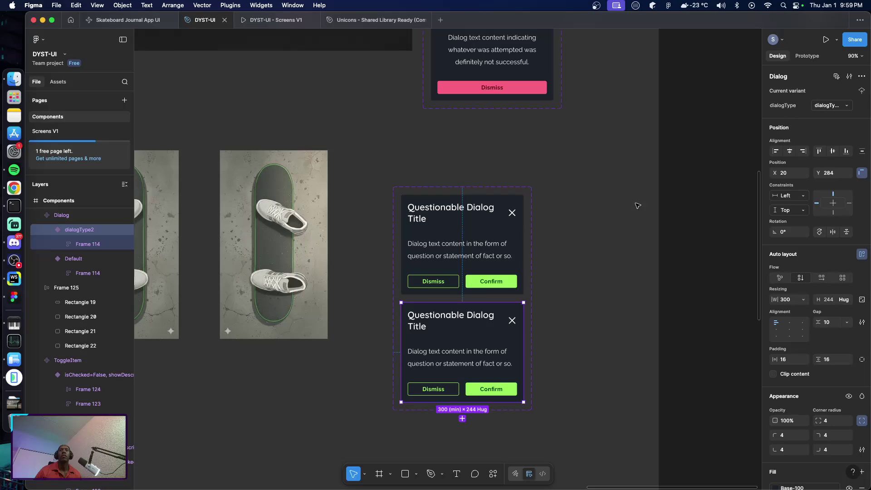
left_click(624, 223)
key("super+z")
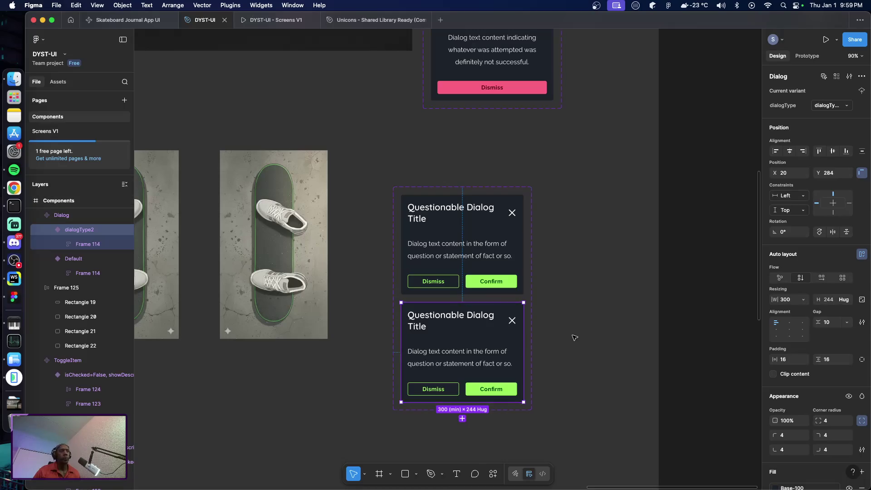
key("Escape")
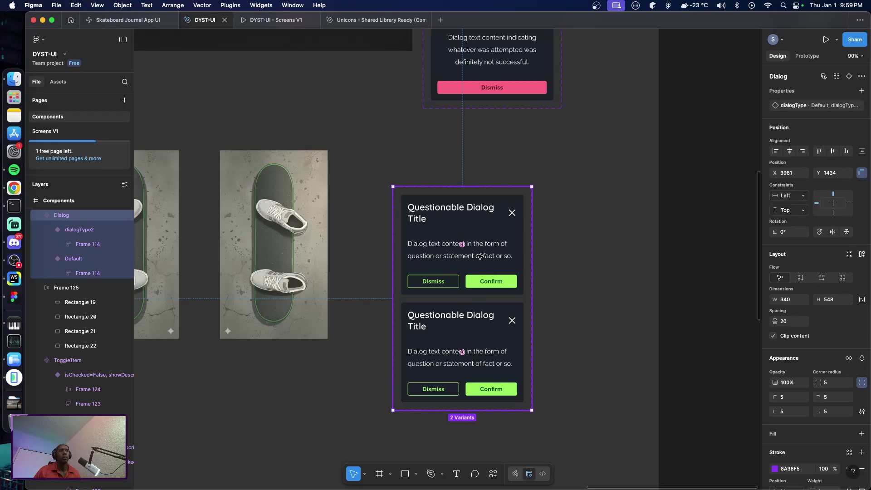
left_click(480, 257)
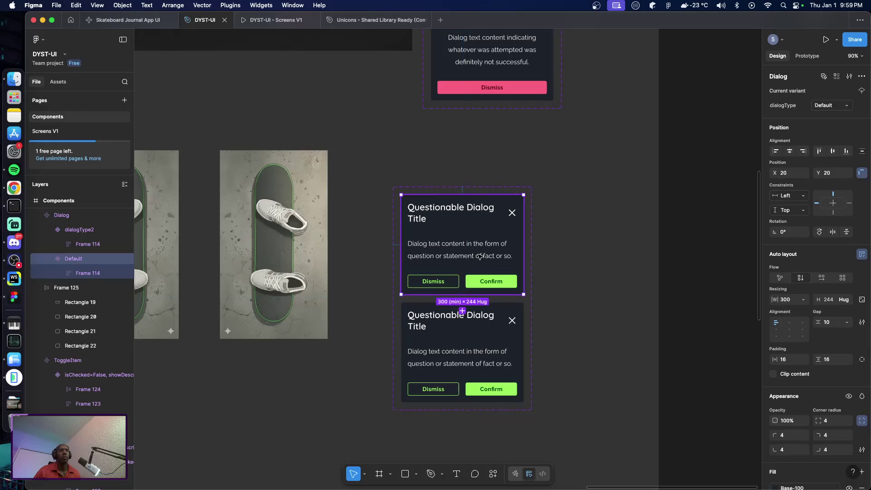
- Rename the second variant's dialogType value to destructive
left_click(488, 328)
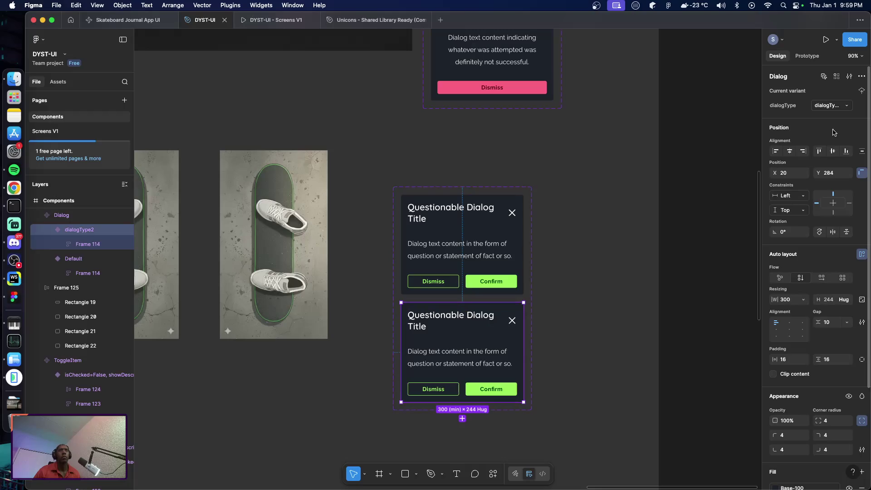
left_click(847, 107)
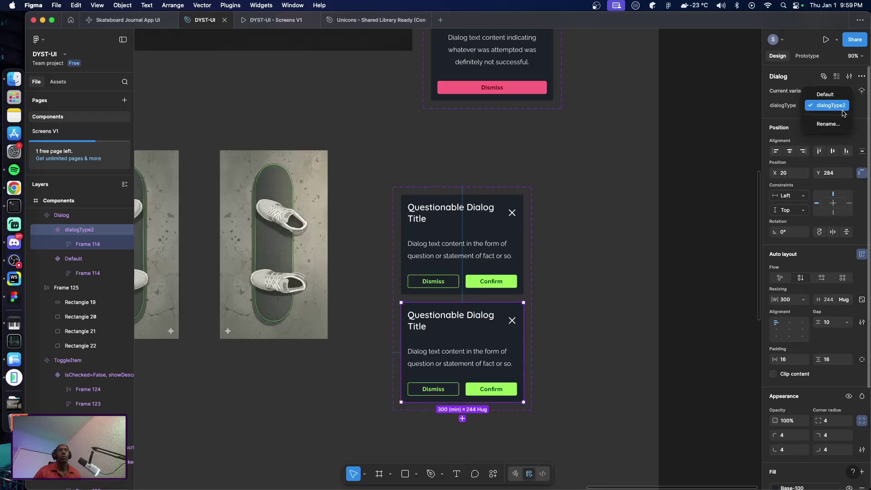
left_click(828, 123)
type("destructive")
key("Return")
scroll(495, 389, "up", 3)
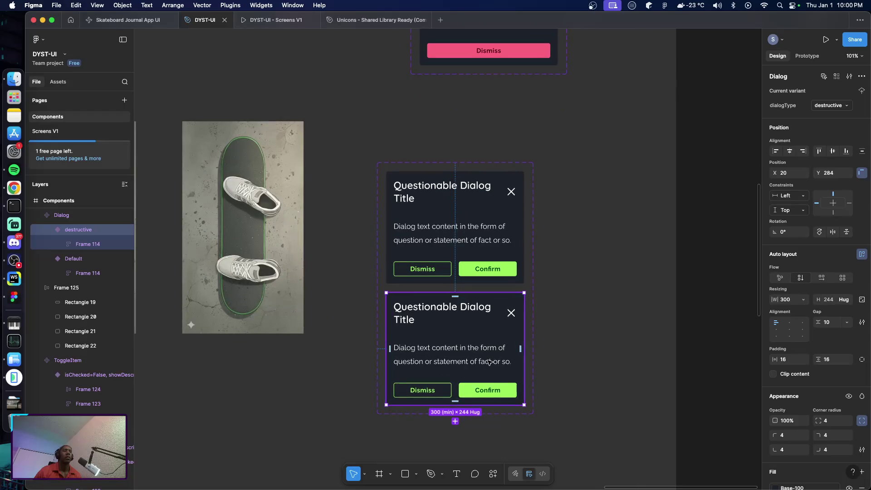
- Give the destructive Confirm button an Error-Text label and Error-BG background
left_click(514, 395)
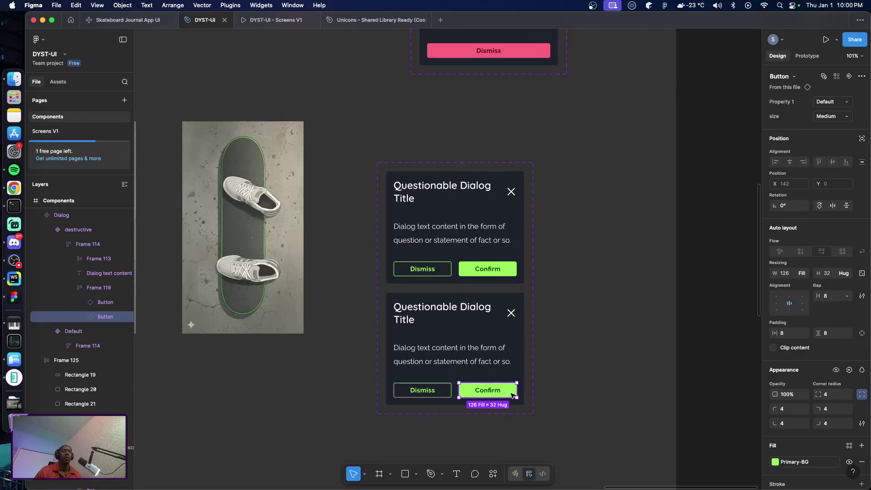
scroll(513, 393, "down", 3)
scroll(810, 404, "down", 5)
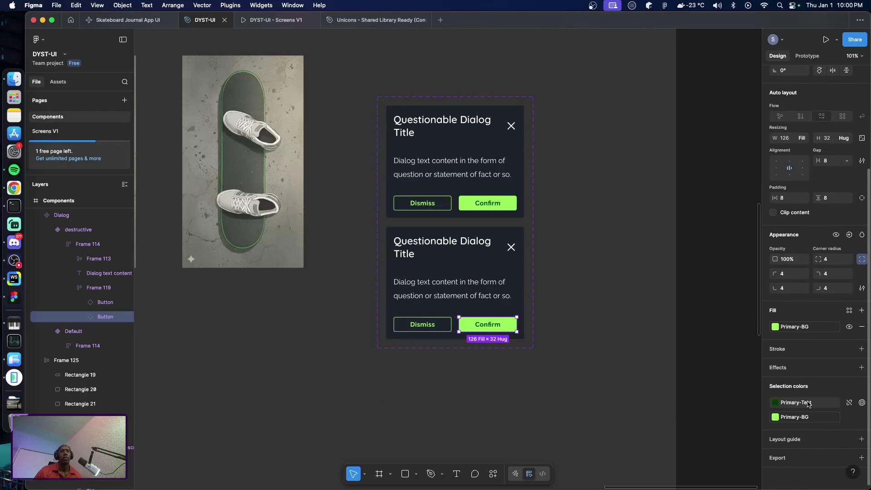
left_click(808, 404)
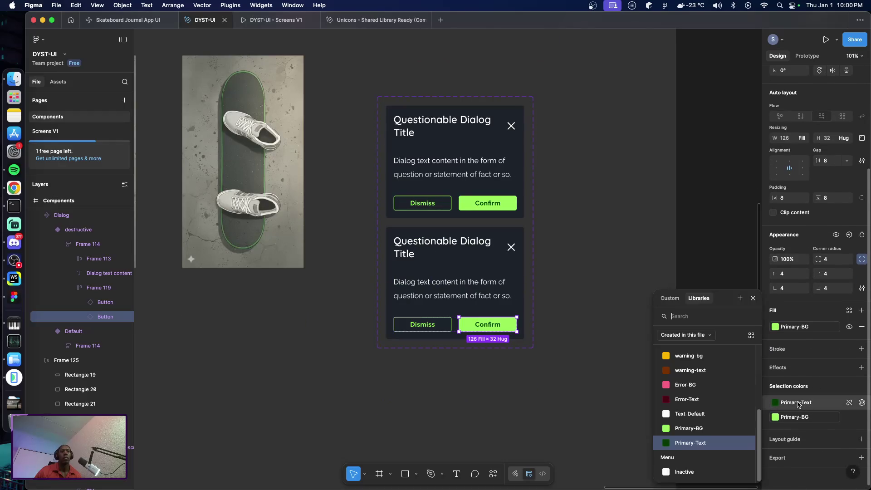
left_click(709, 402)
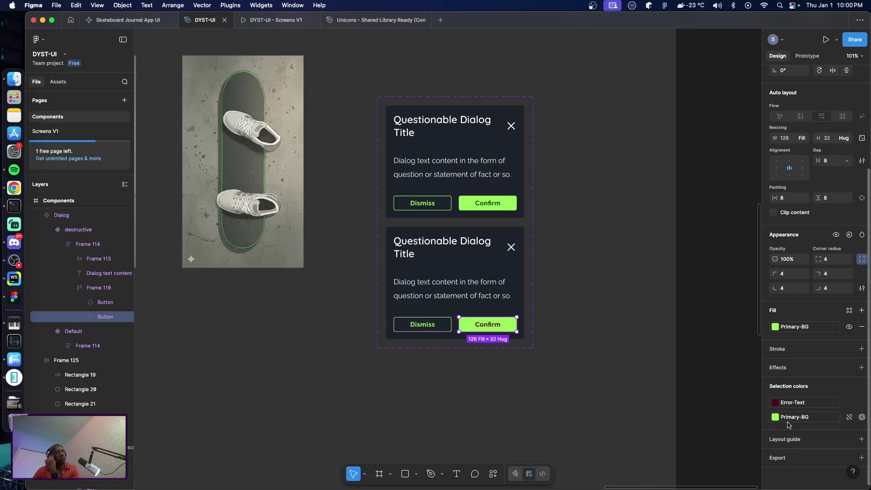
left_click(790, 418)
left_click(704, 388)
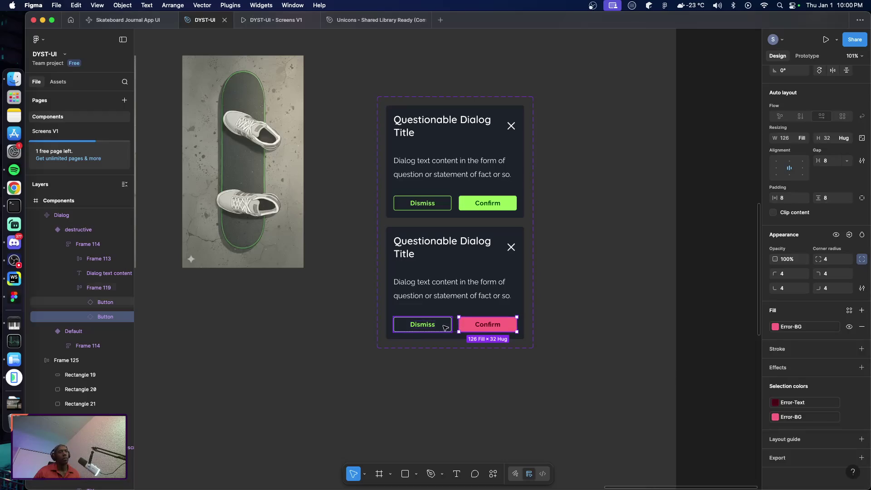
- Set the destructive Dismiss button's outline colour to Error-BG
left_click(448, 326)
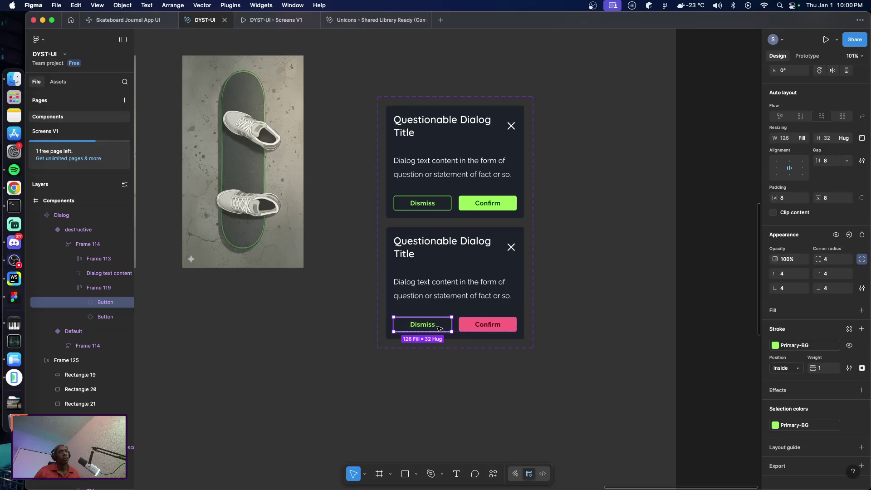
left_click(800, 426)
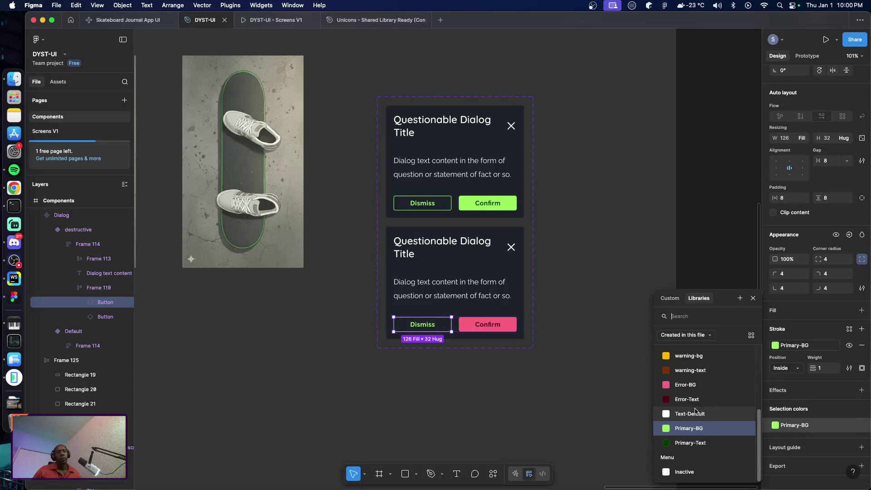
left_click(698, 391)
left_click(634, 399)
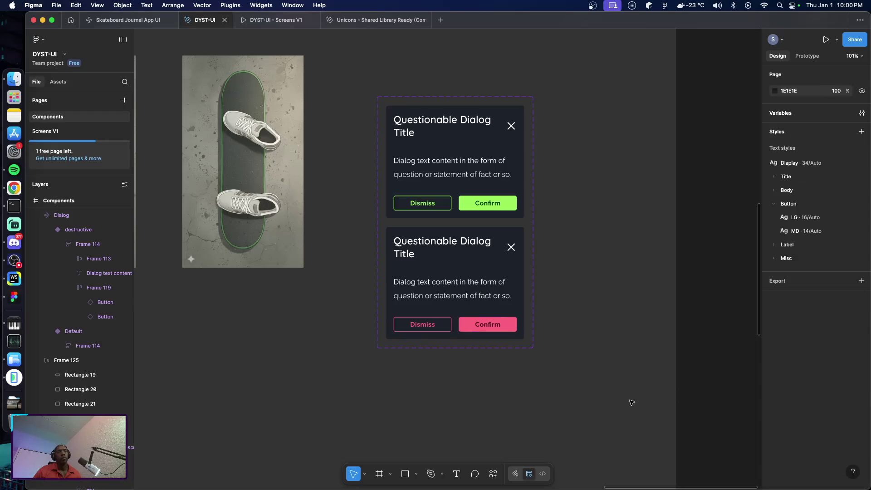
scroll(582, 370, "up", 1)
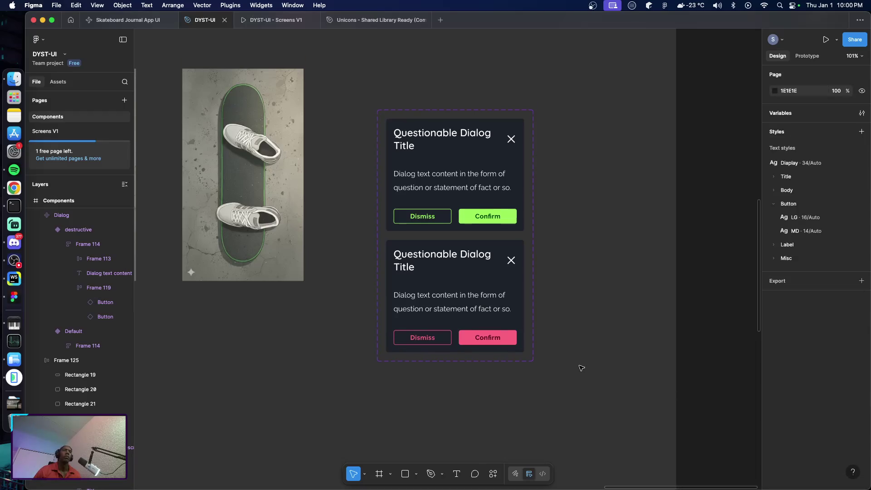
scroll(581, 366, "up", 1)
scroll(572, 363, "up", 3)
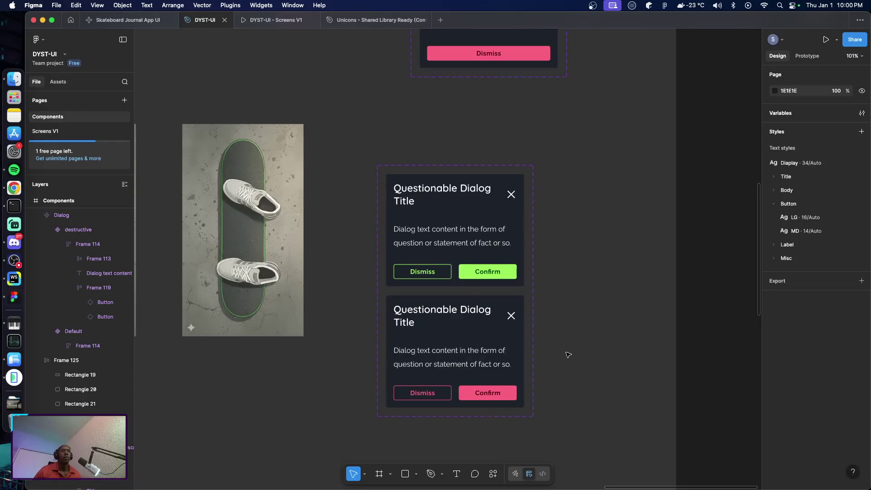
scroll(568, 356, "up", 5)
left_click(443, 239)
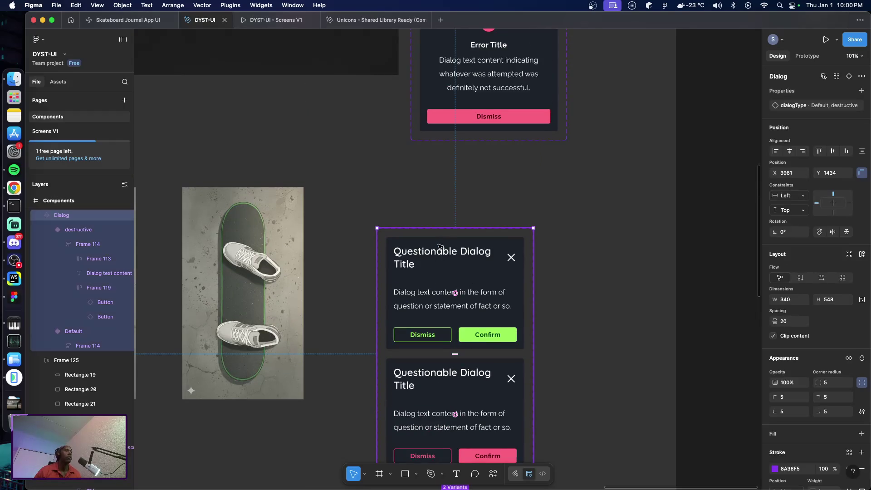
- Rename the first dialog set to ConfirmationDialog and collapse Frame 125's layers
double_click(68, 216)
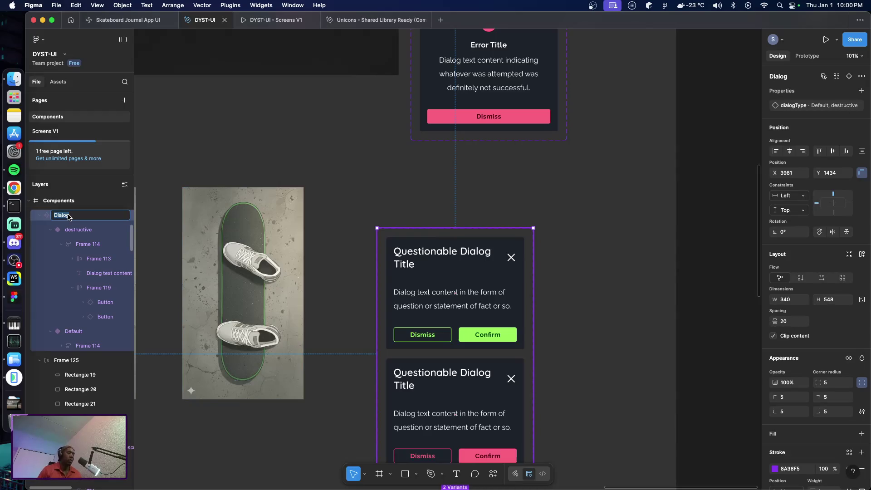
type("Confirmation")
key("Return")
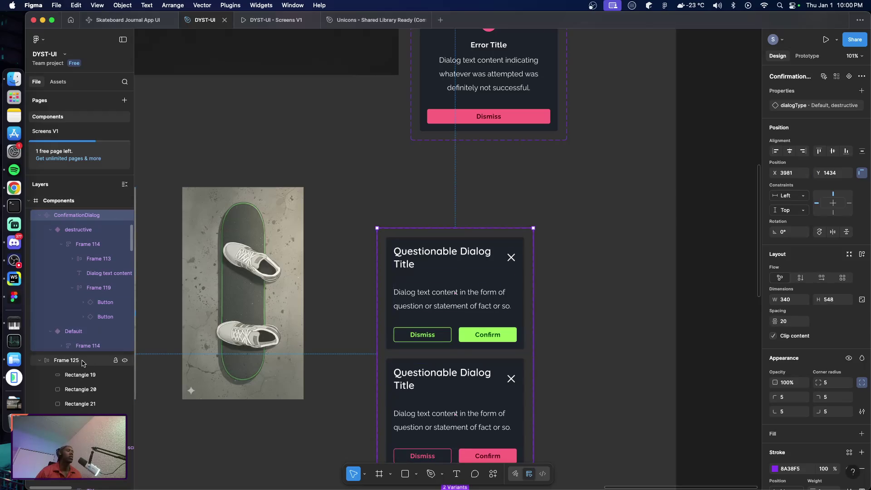
left_click(83, 364)
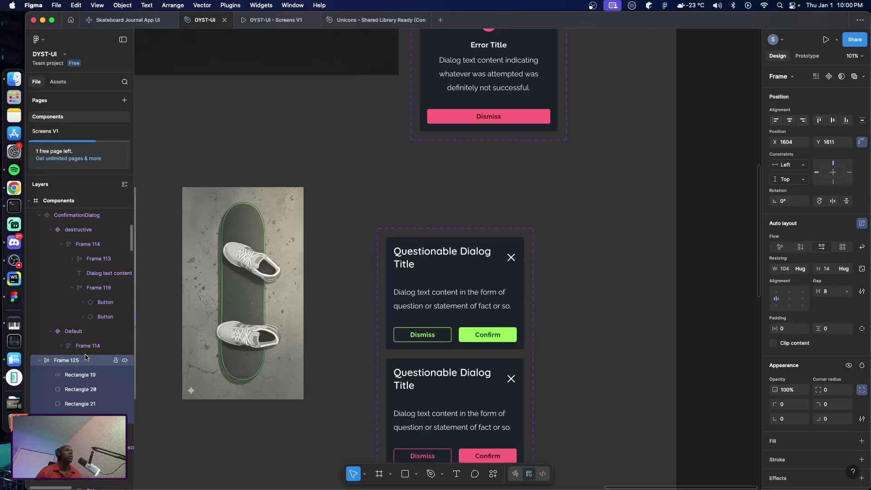
left_click(42, 361)
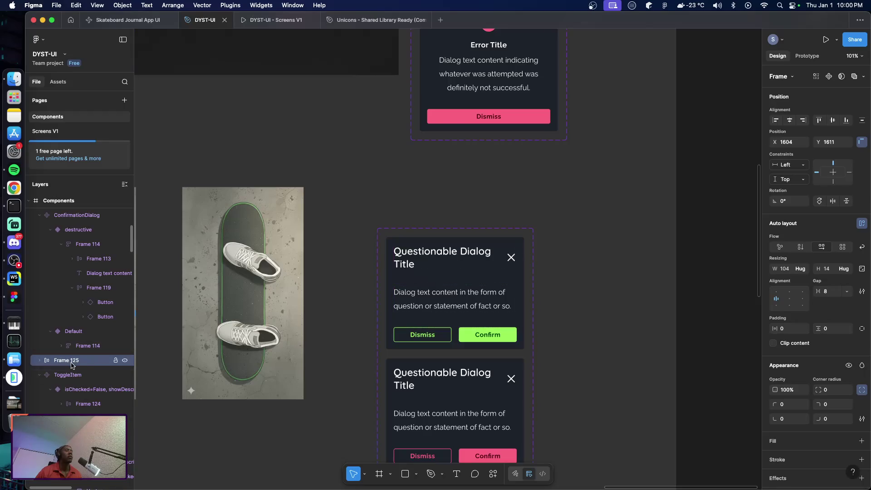
left_click(331, 335)
- Prefix the informational dialog set's name with 'Info', making it InfoDialog
scroll(344, 341, "up", 8)
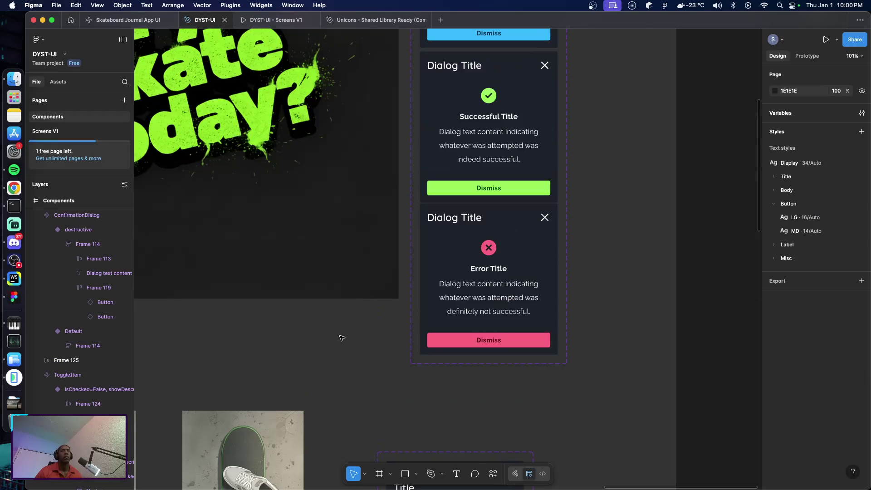
scroll(359, 338, "down", 3)
scroll(359, 336, "down", 5)
left_click(426, 223)
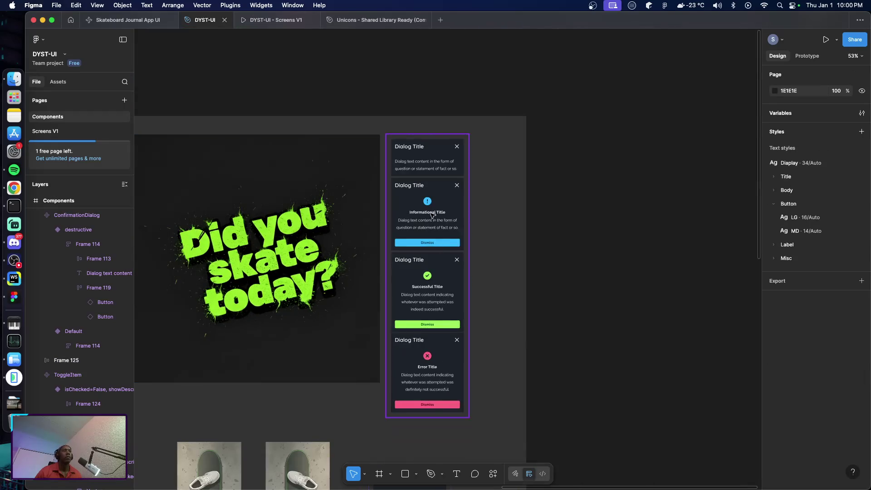
double_click(68, 352)
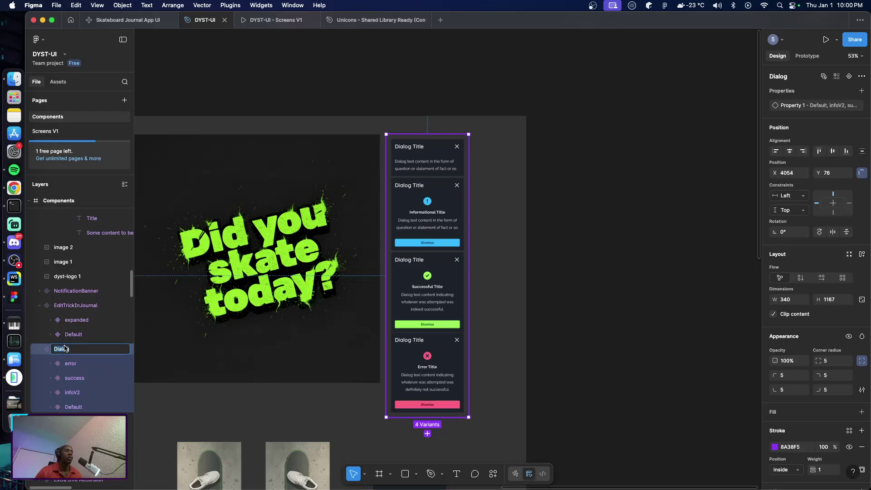
key("Left")
type("Info")
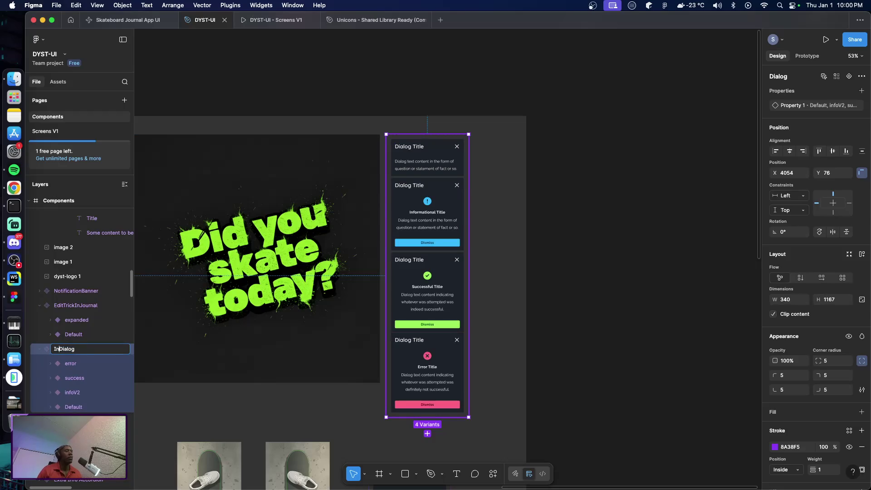
key("Return")
left_click(482, 331)
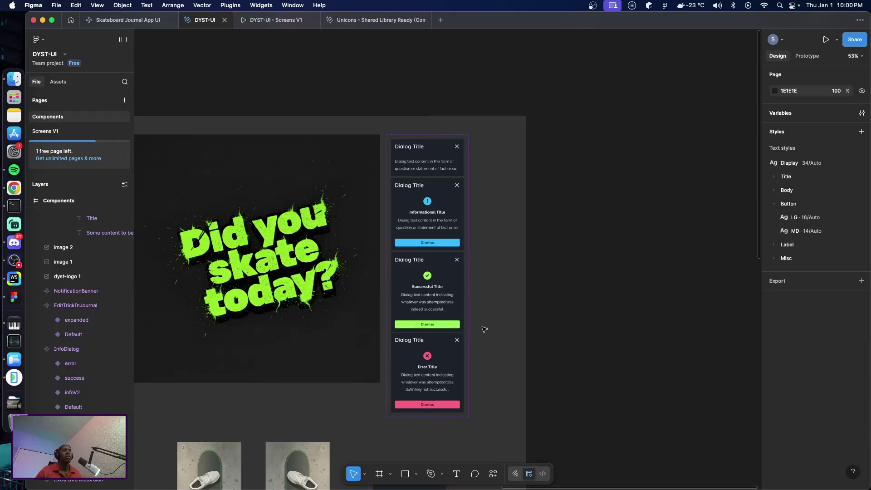
scroll(495, 319, "left", 15)
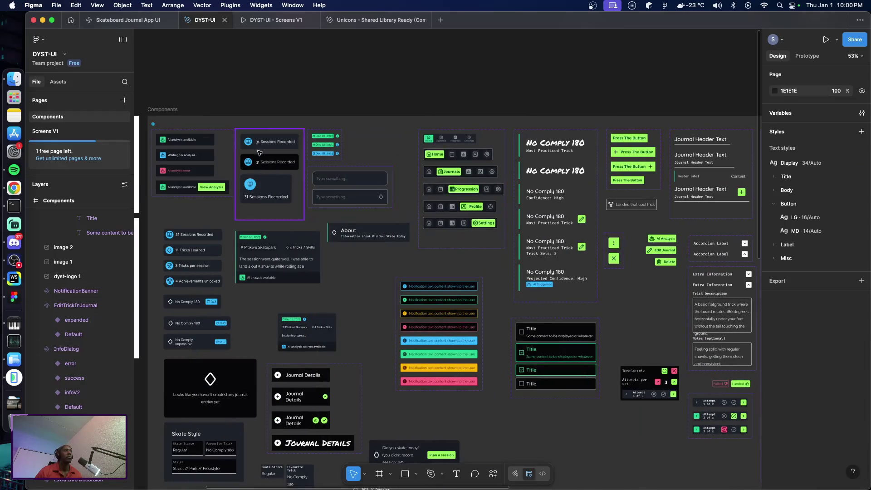
- Widen the Components frame to 5418 by dragging its right edge
left_click(179, 119)
scroll(479, 246, "right", 15)
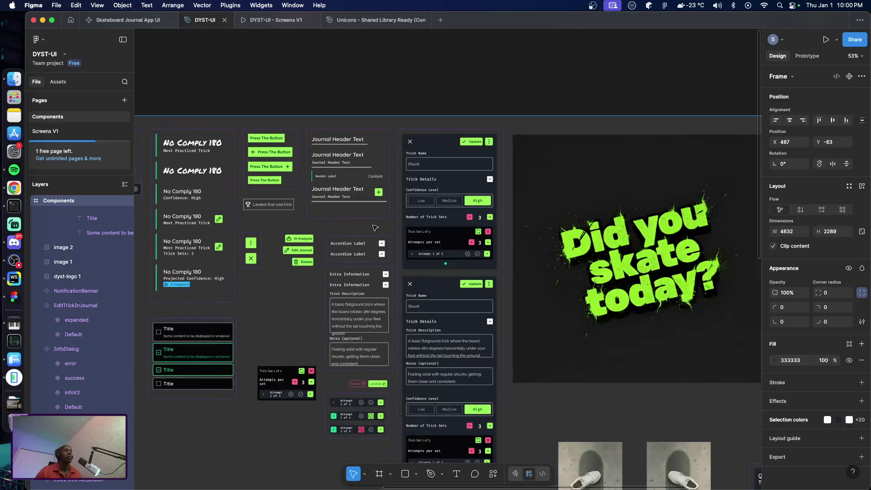
left_click_drag(495, 249, 679, 250)
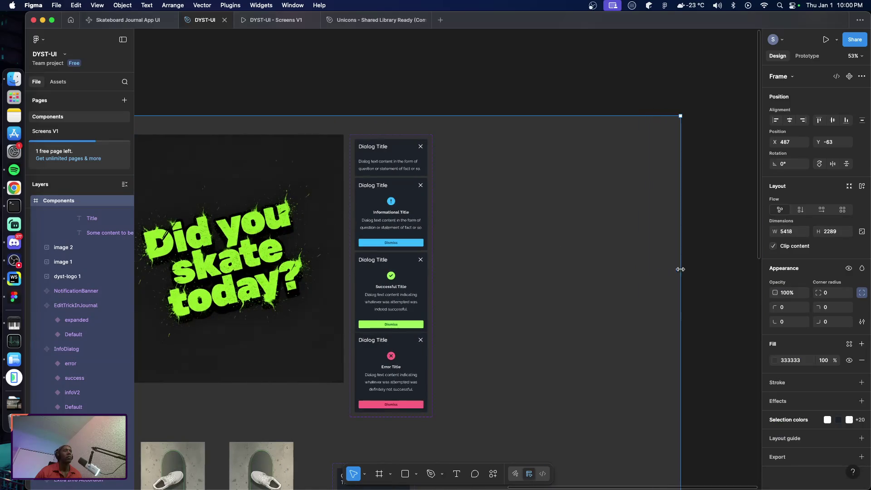
scroll(525, 270, "down", 6)
scroll(384, 221, "up", 3)
scroll(387, 316, "down", 5)
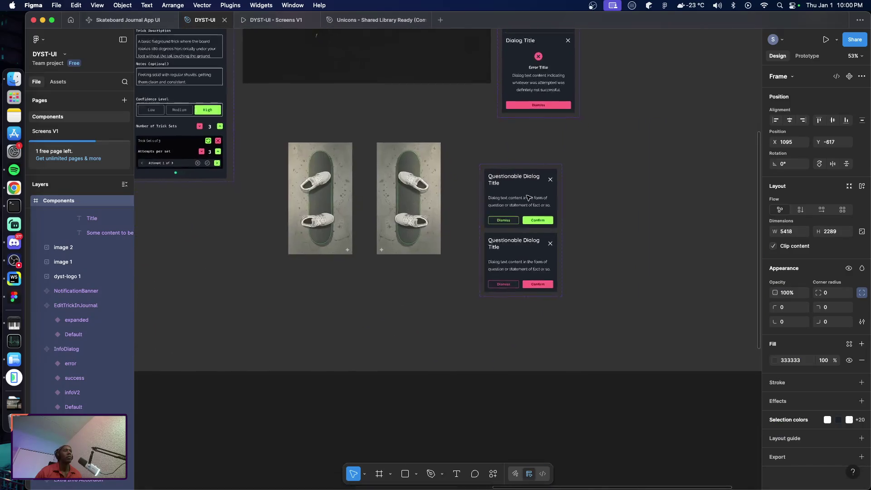
scroll(386, 316, "up", 4)
- Move the ConfirmationDialog set beside InfoDialog, aligned with its top edge
left_click(389, 318)
left_click_drag(390, 319, 495, 110)
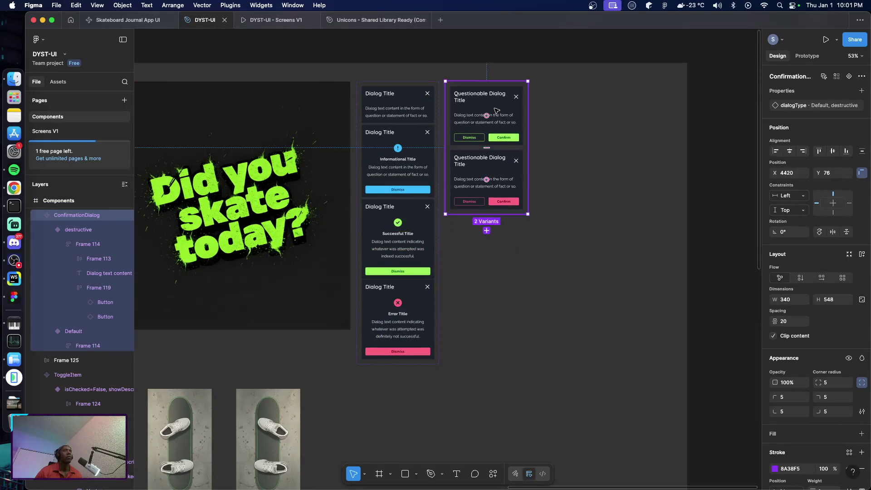
left_click(536, 286)
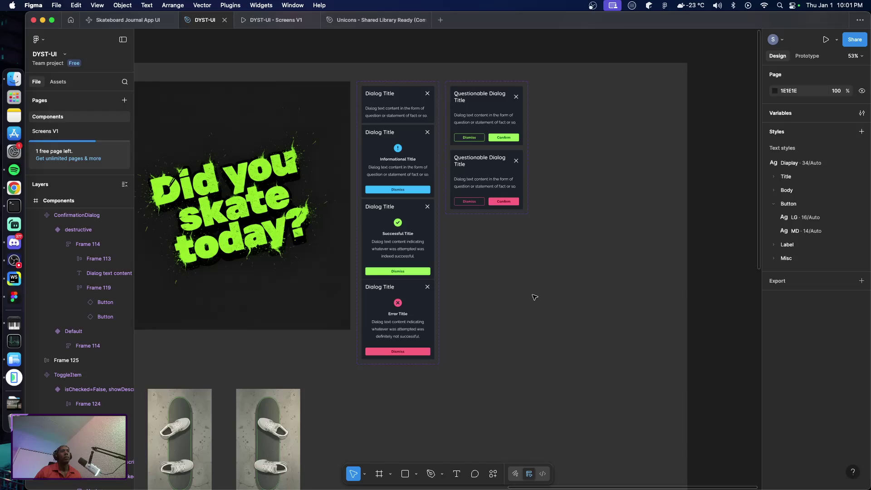
left_click(421, 304)
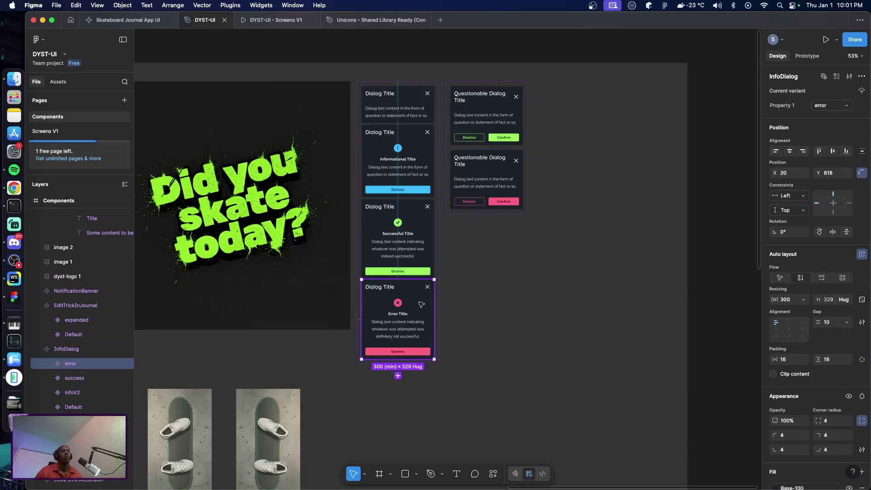
- Add a new variant to InfoDialog, then delete the blank variant
key("Escape")
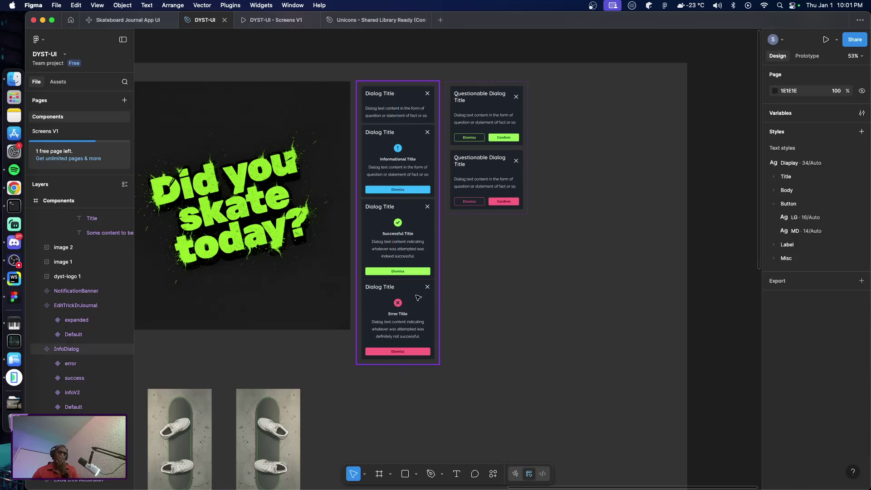
left_click(436, 318)
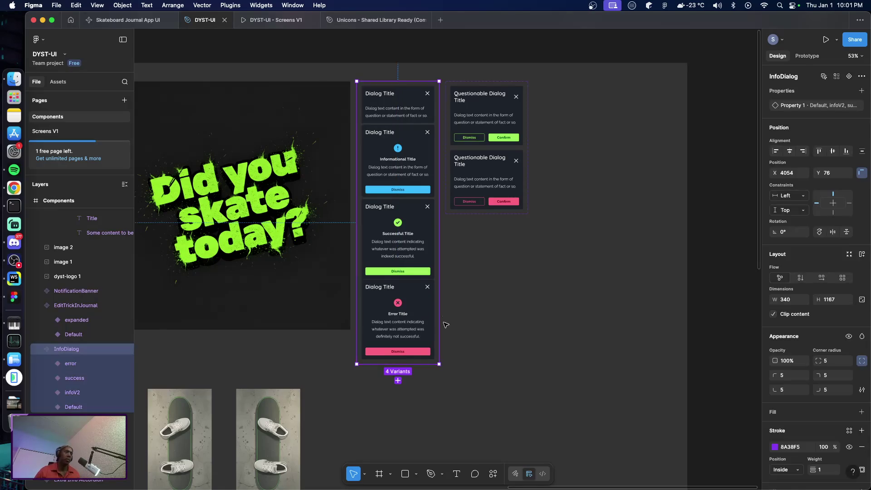
left_click(398, 380)
scroll(454, 354, "down", 2)
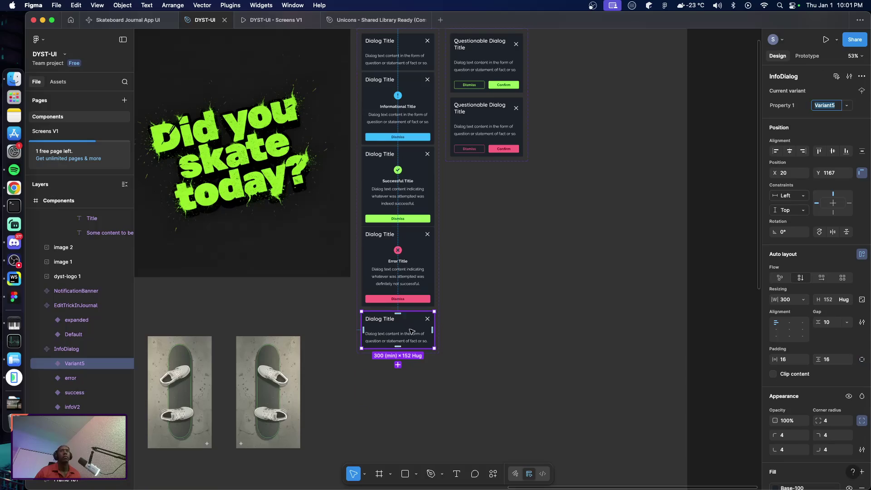
key("Escape")
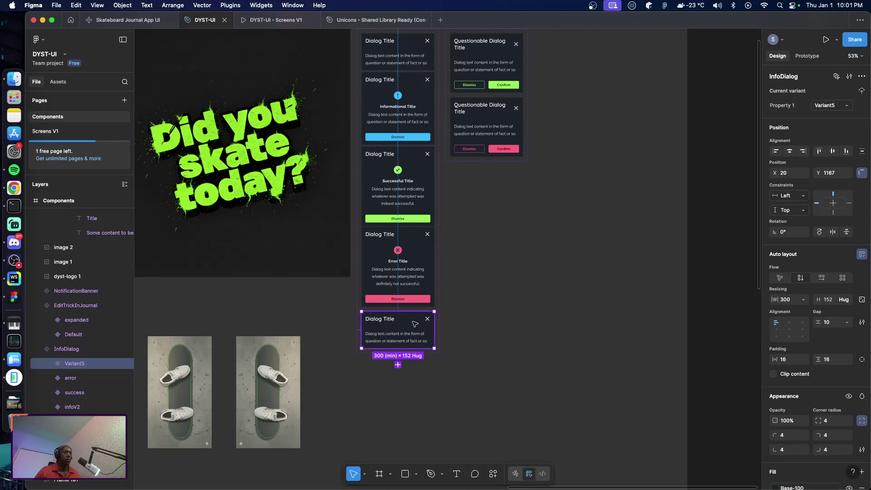
key("Delete")
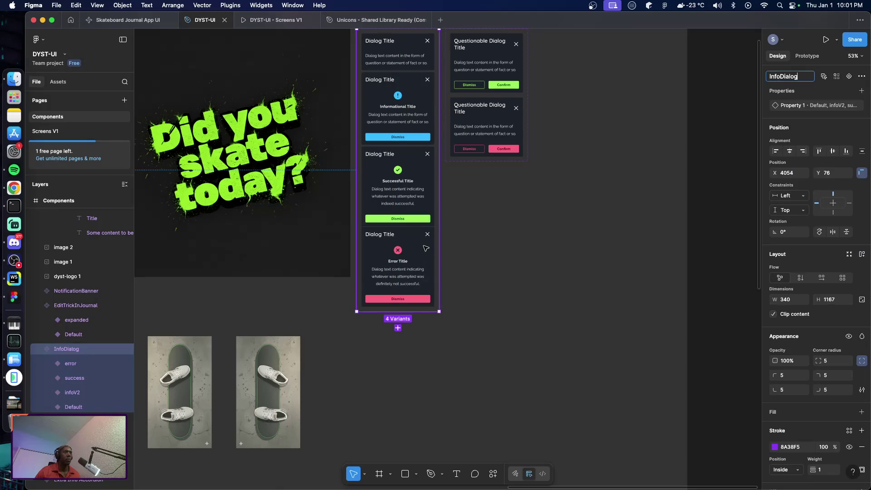
- Duplicate the error variant with Cmd+D to create Variant5
left_click(425, 248)
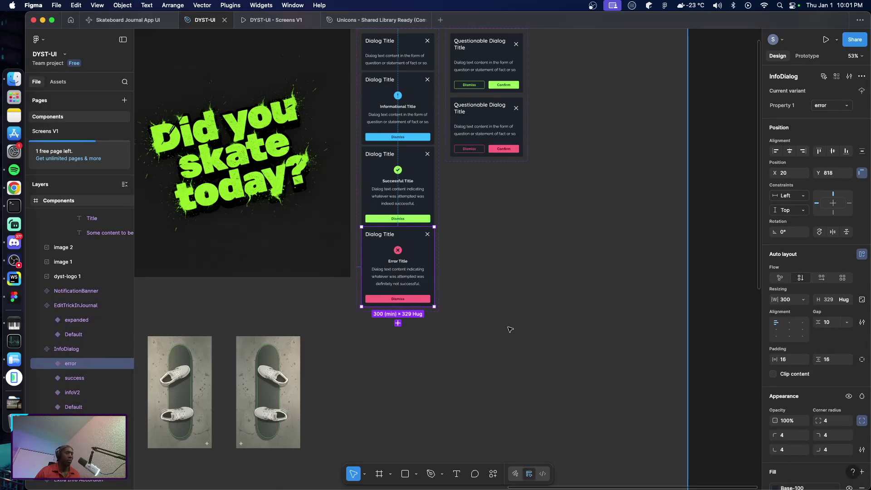
key("super+d")
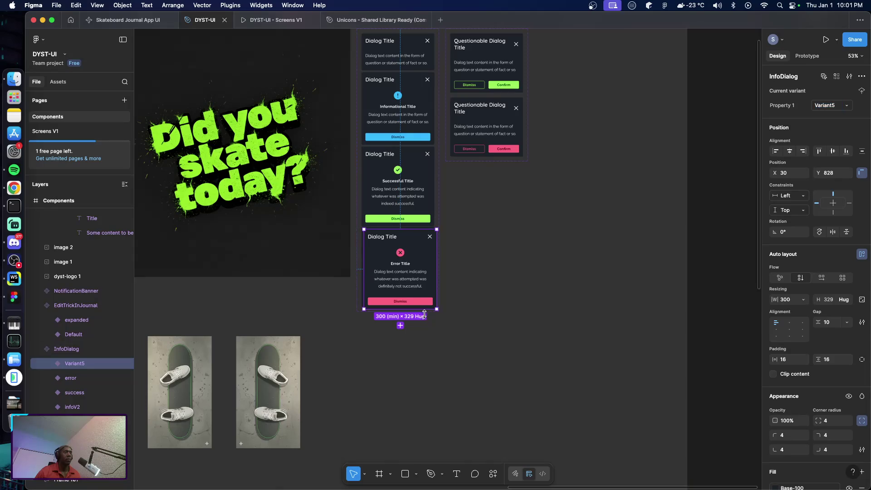
left_click_drag(425, 312, 425, 399)
left_click_drag(418, 252, 420, 326)
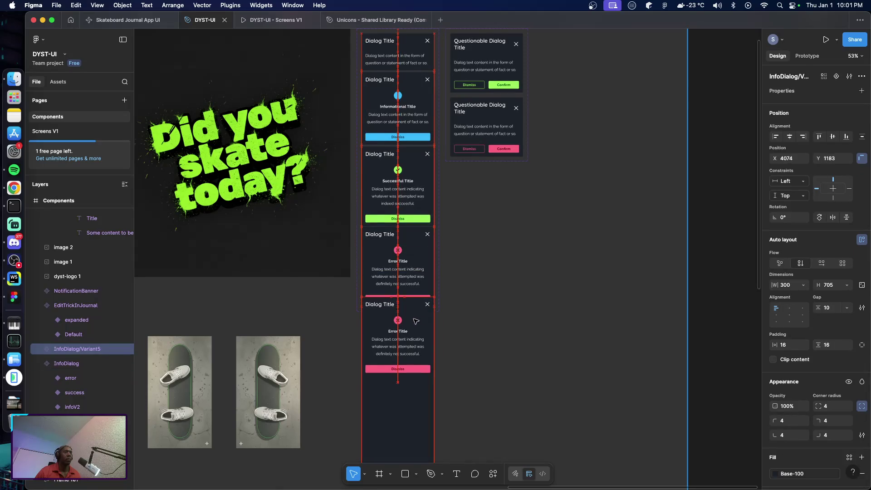
key("super+z")
key("super+z")
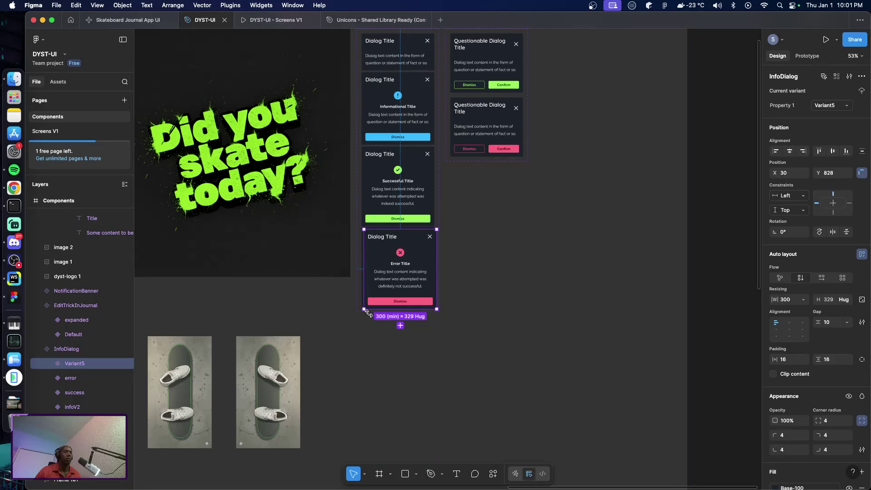
- Extend the InfoDialog set downward to fit all five variants
left_click(358, 294)
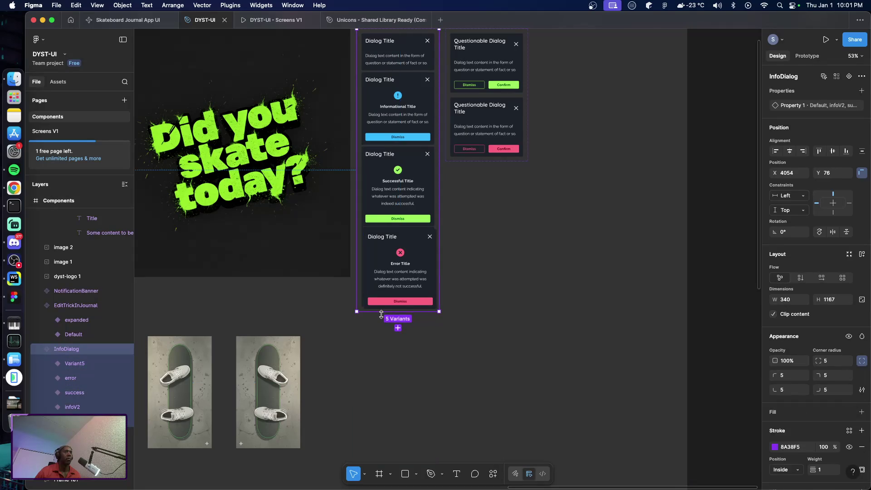
left_click_drag(370, 312, 370, 420)
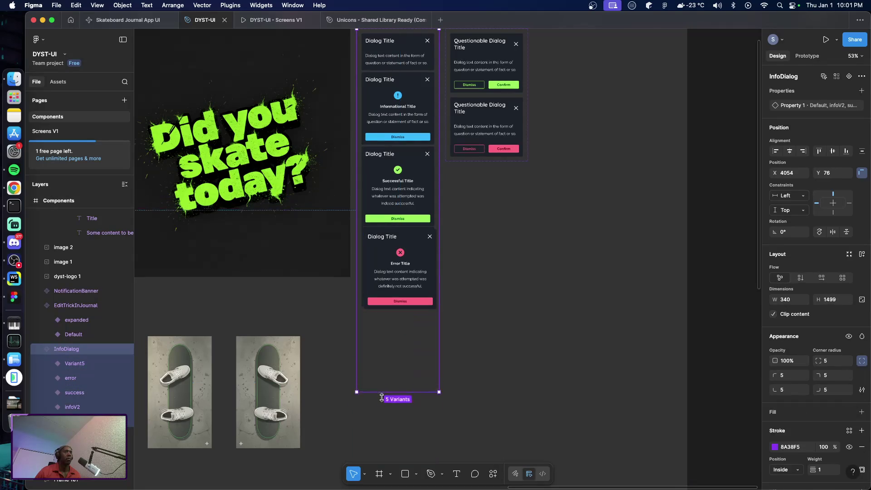
left_click(415, 256)
left_click(415, 256)
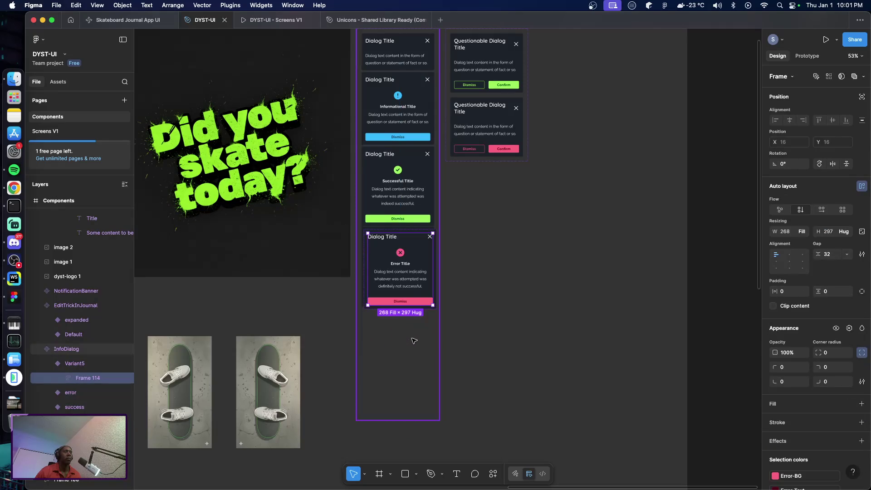